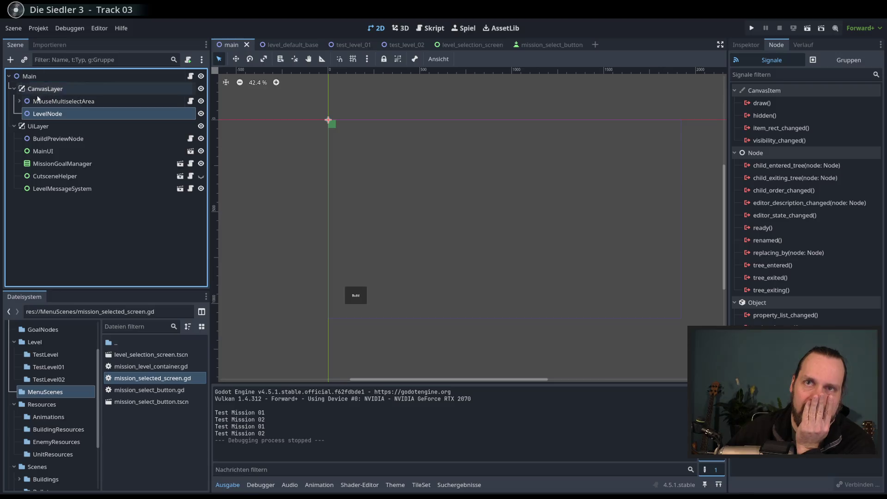
Step: Instance test_level_01.tscn as a child of LevelNode and run the game with F5
click(27, 62)
text(level)
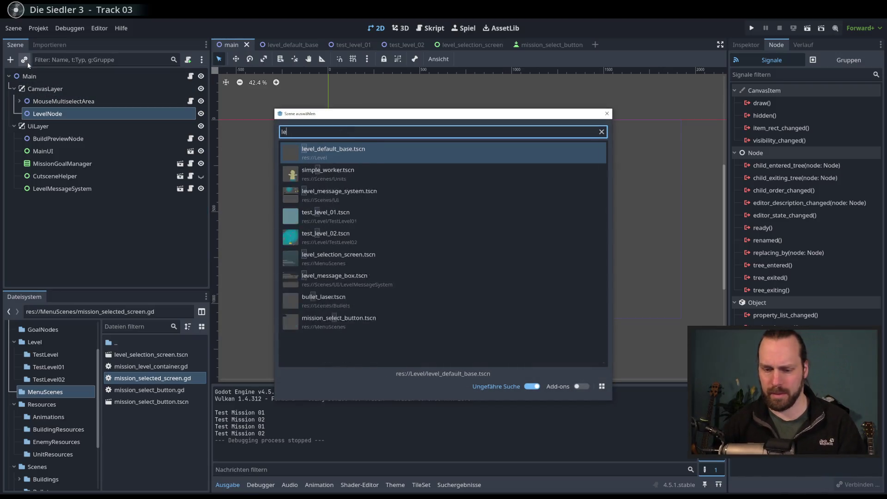
key(Down)
key(Down)
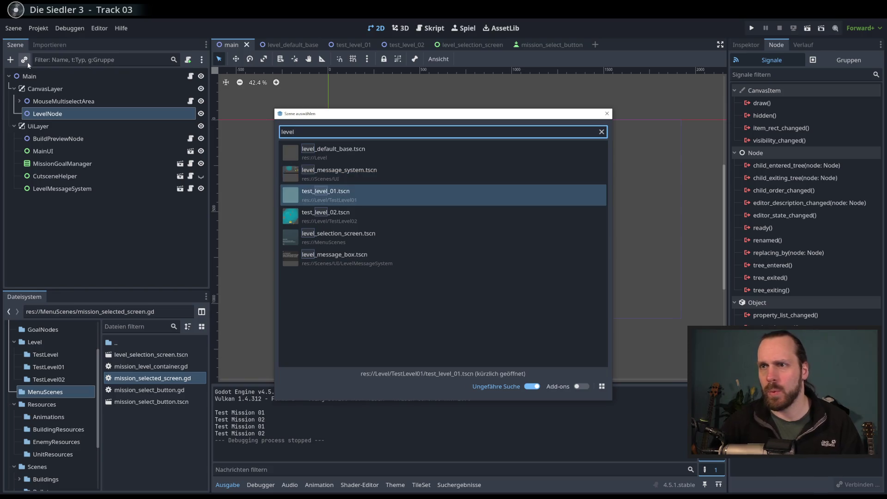
key(Return)
key(F5)
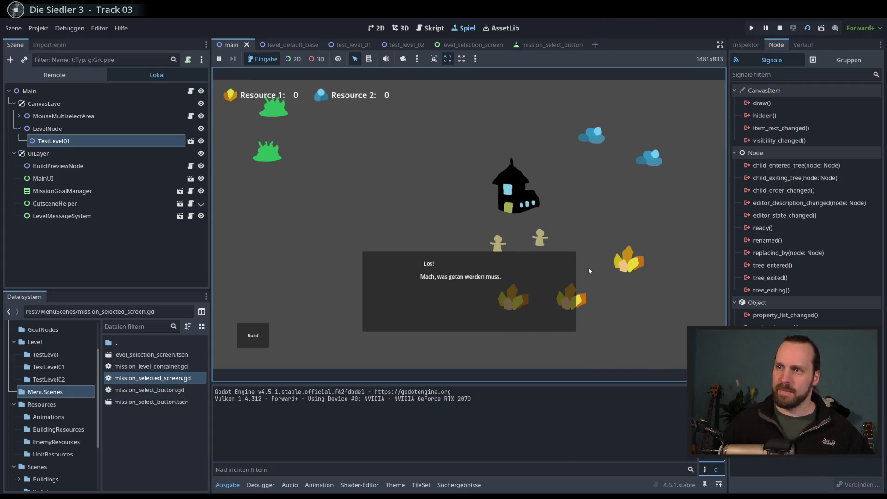
Step: Send both workers to the resource piles and place a Landing Platform on the map
drag(559, 218, 485, 262)
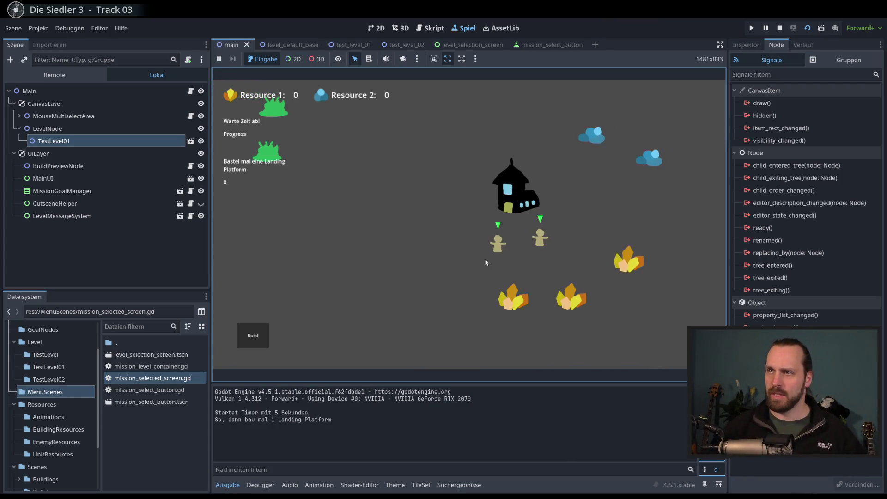
right_click(512, 295)
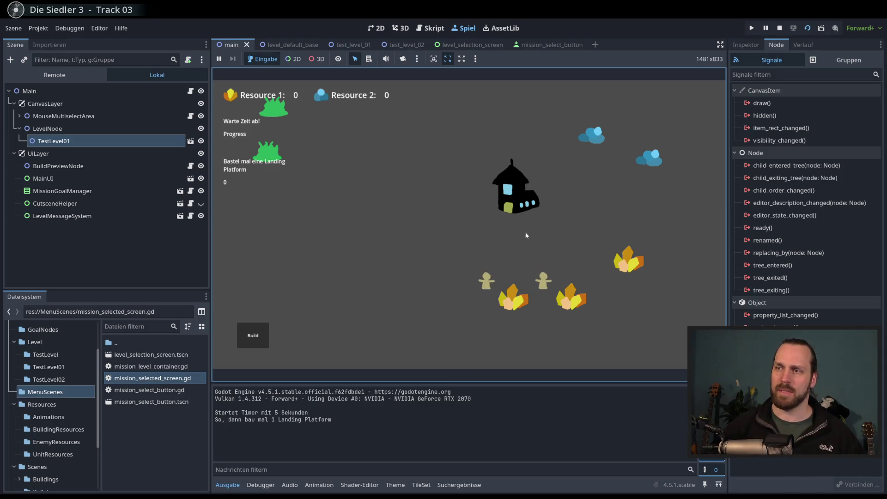
click(253, 335)
click(253, 238)
click(439, 215)
Step: Spawn four Laser Dudes from the Landing Platform and move them across the map to win
click(449, 225)
click(440, 184)
click(440, 184)
click(440, 184)
click(440, 184)
click(441, 184)
click(441, 184)
click(440, 184)
click(441, 183)
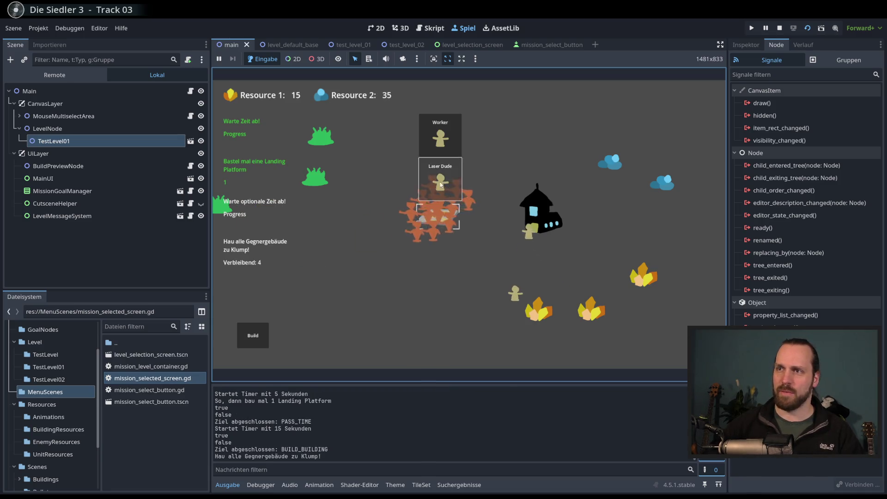
drag(481, 175, 397, 245)
key(a)
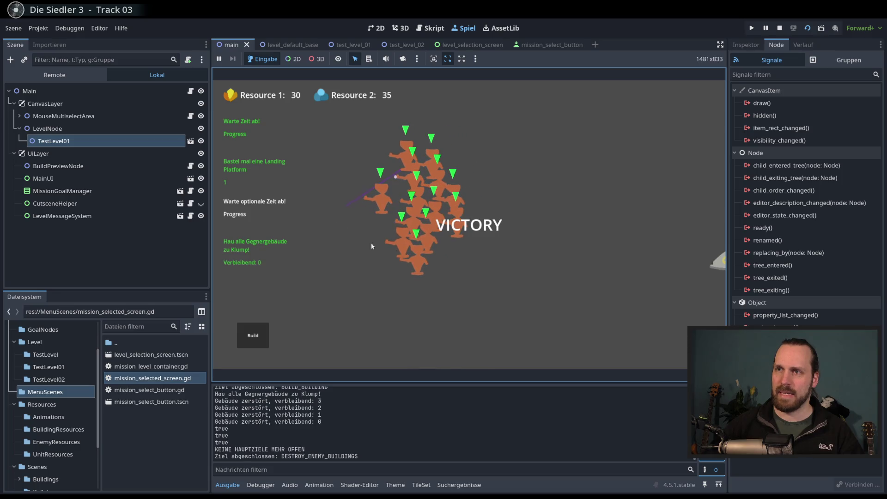
click(479, 277)
Step: Place a laser turret, check the orange unit cluster, then stop the game with F8
click(266, 335)
click(252, 258)
click(370, 309)
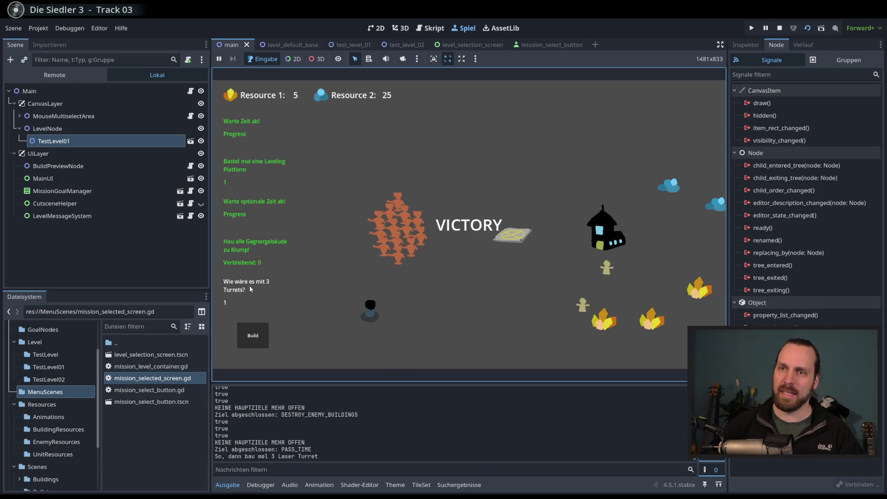
drag(218, 227, 319, 319)
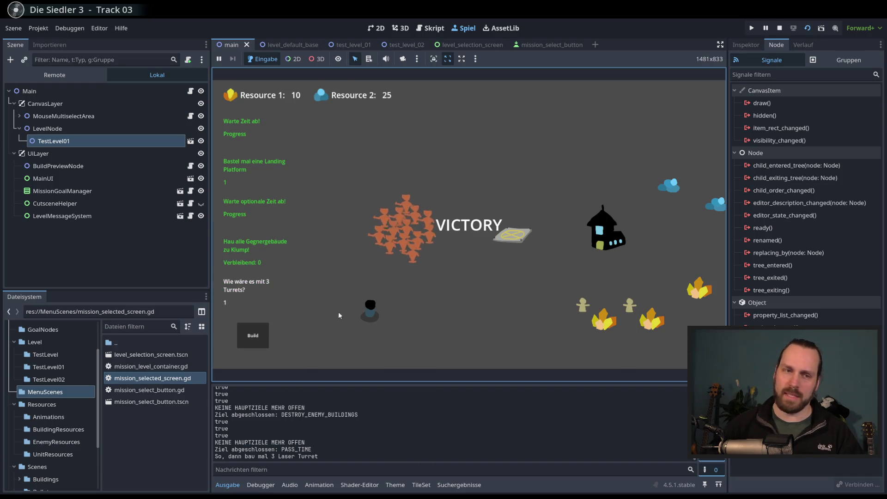
double_click(391, 236)
scroll(400, 244, up, 2)
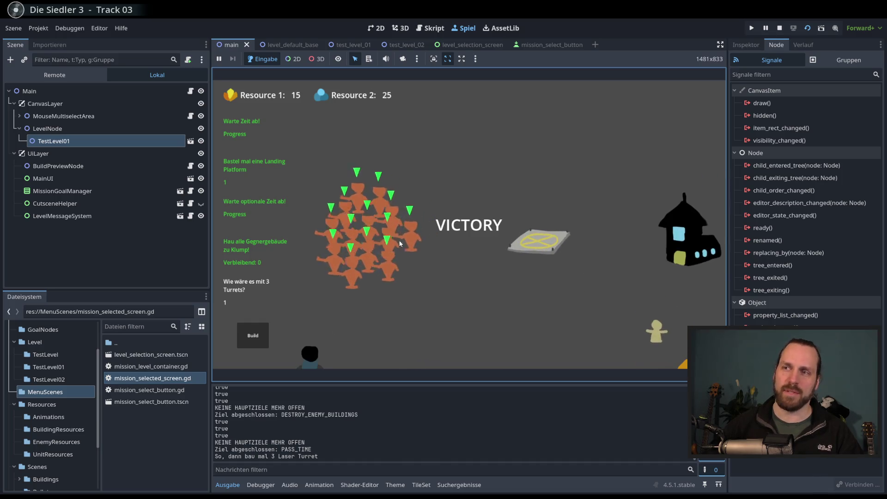
click(443, 299)
scroll(352, 258, down, 2)
key(Left)
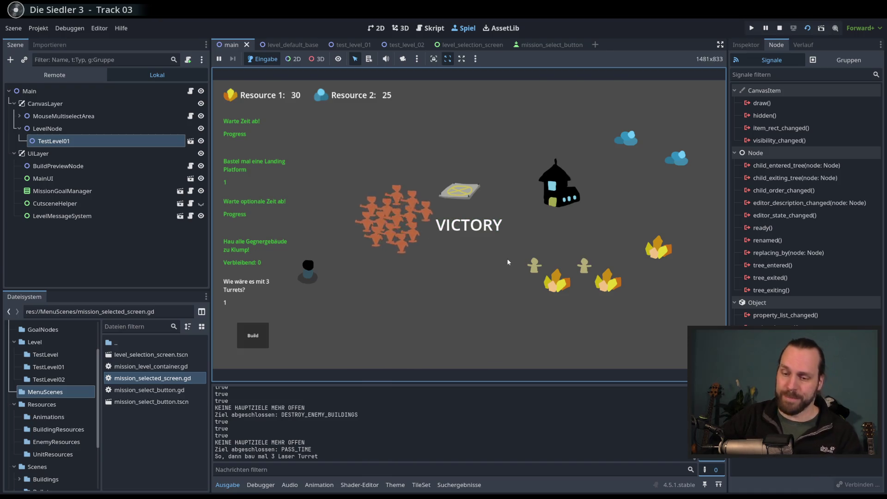
key(F8)
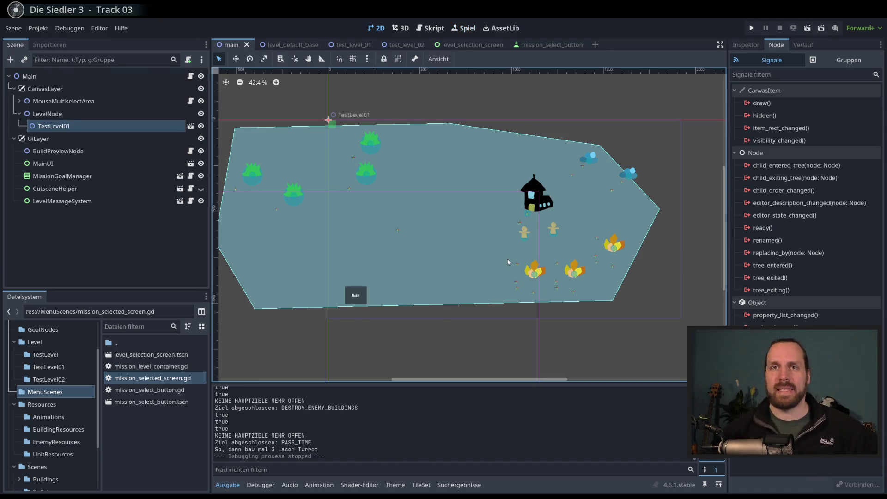
click(151, 114)
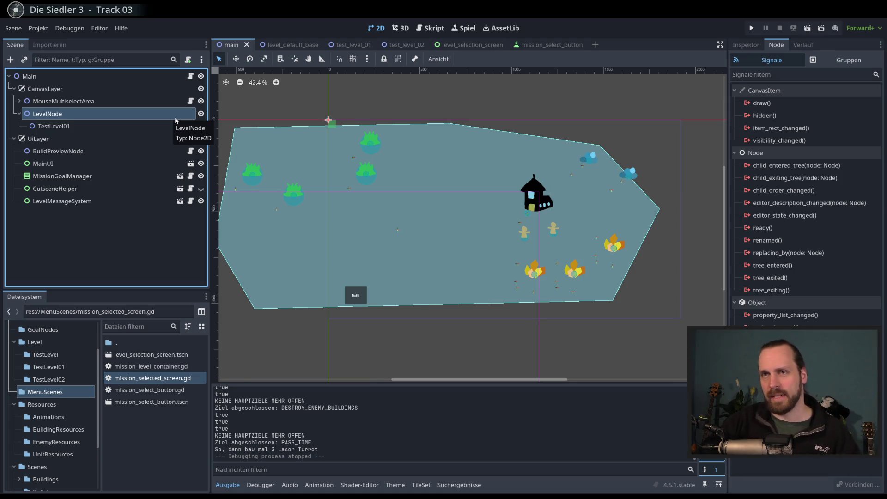
scroll(323, 157, right, 3)
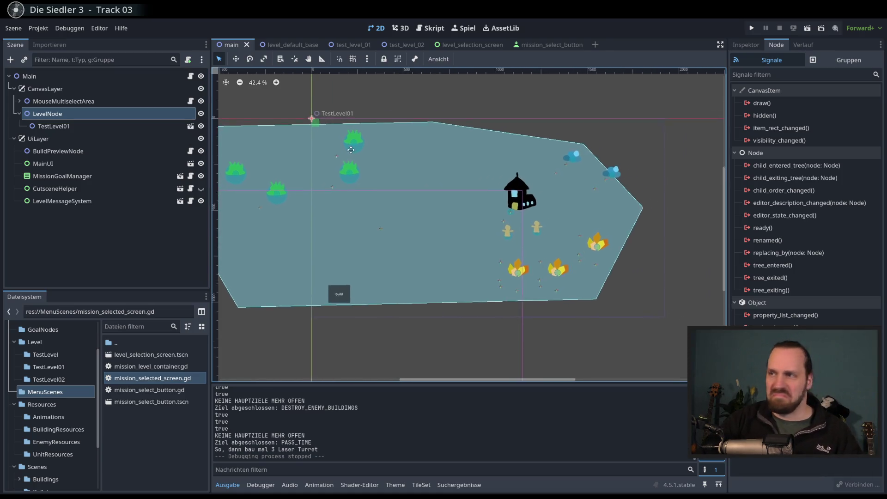
scroll(348, 163, down, 1)
scroll(344, 153, up, 1)
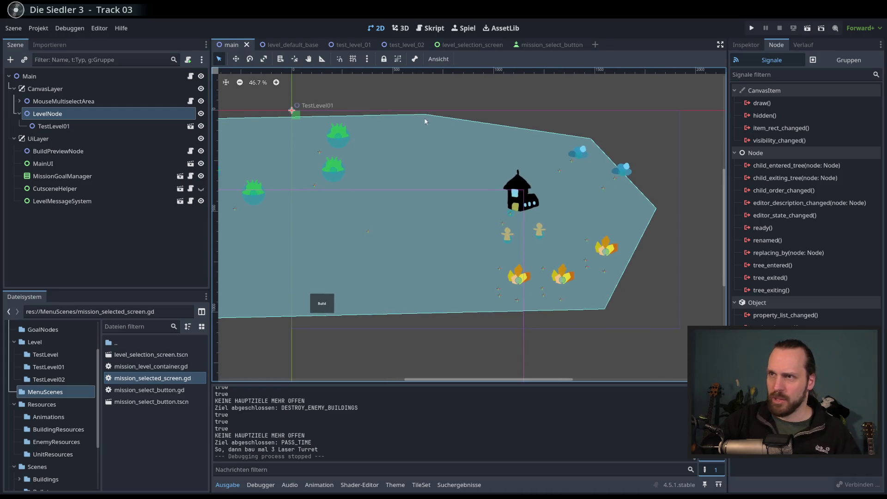
click(120, 126)
click(107, 114)
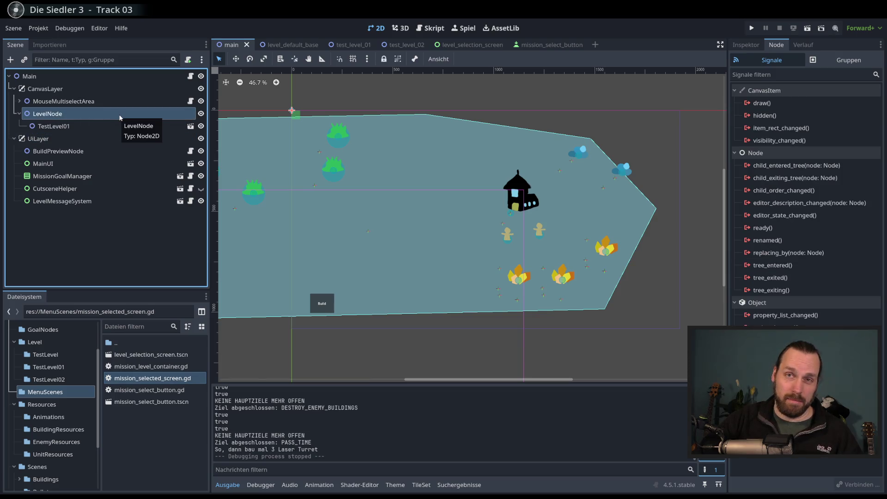
Step: Change LevelNode's type from Node2D to a plain Node
right_click(63, 116)
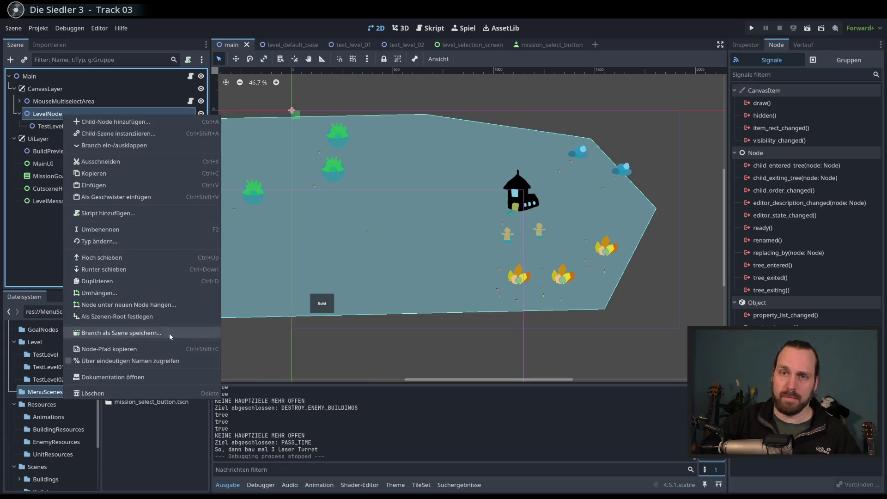
click(124, 243)
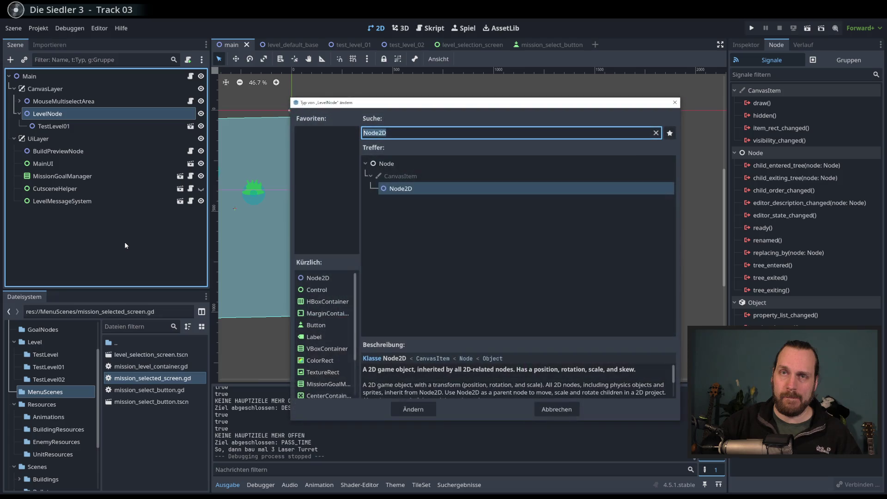
text(NMode)
key(BackSpace)
key(BackSpace)
key(BackSpace)
text(ode)
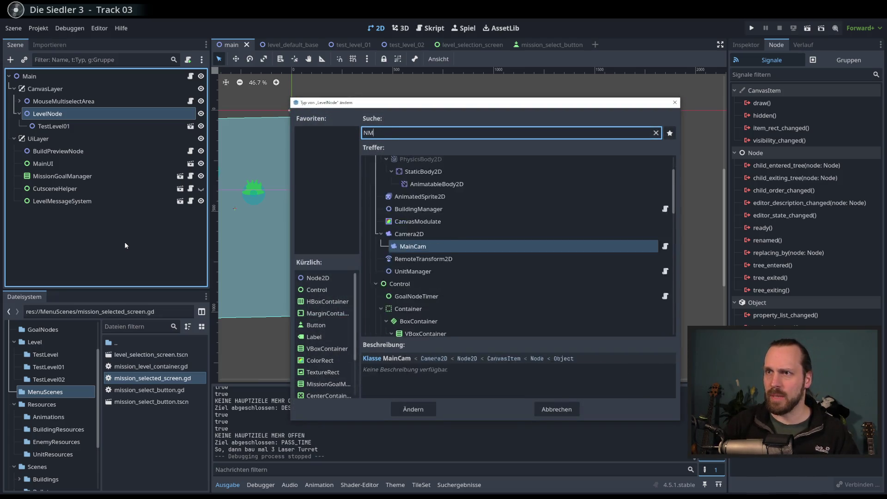
key(Return)
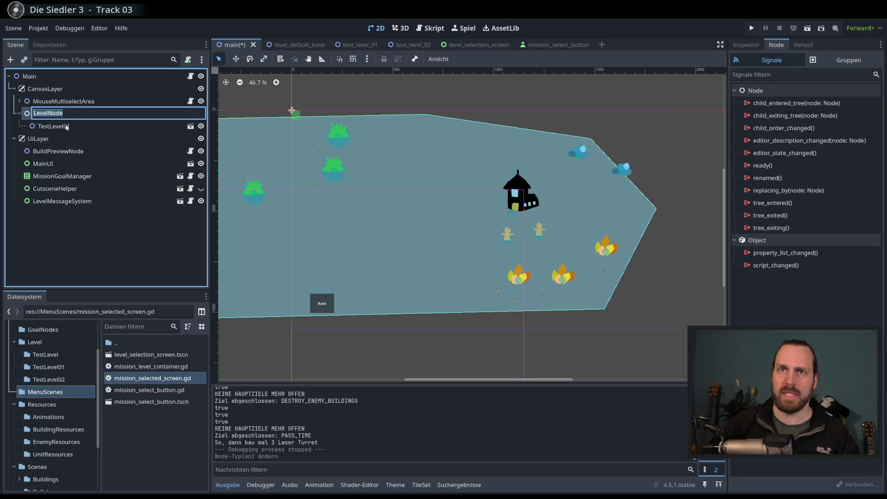
Step: Rename the node from LevelNode to LevelManager
key(F2)
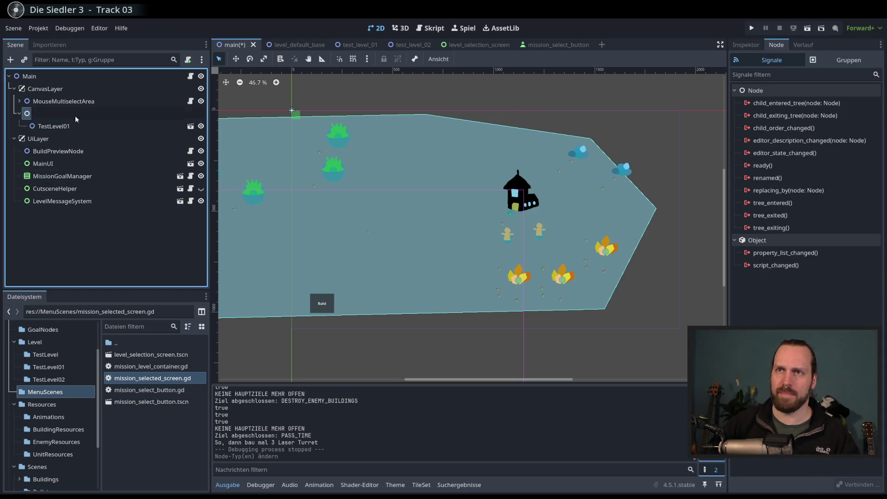
text(LevelNode)
click(78, 114)
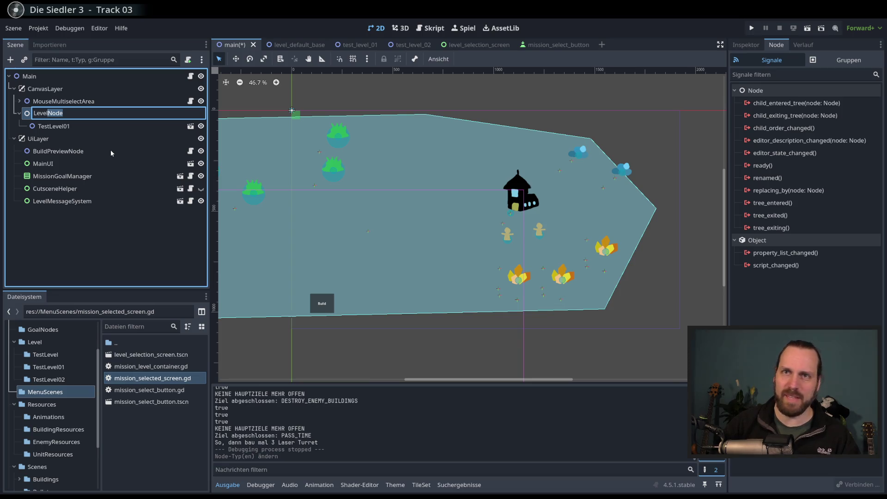
text(Manager)
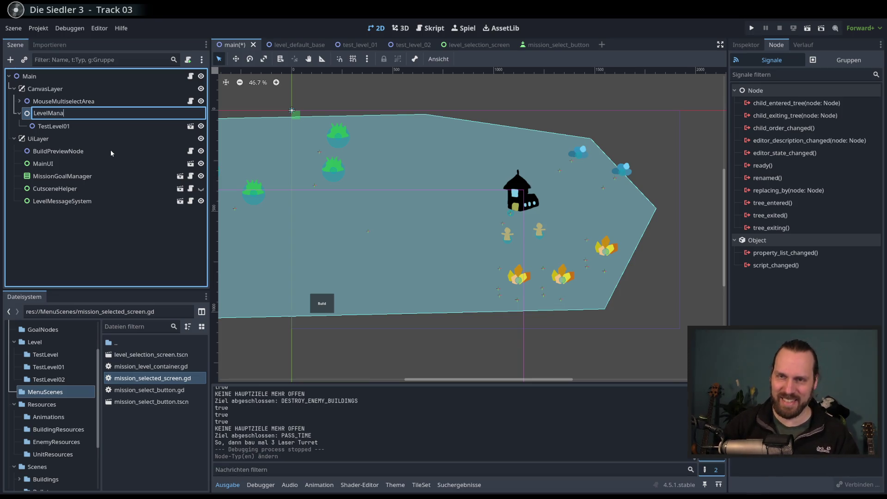
key(Return)
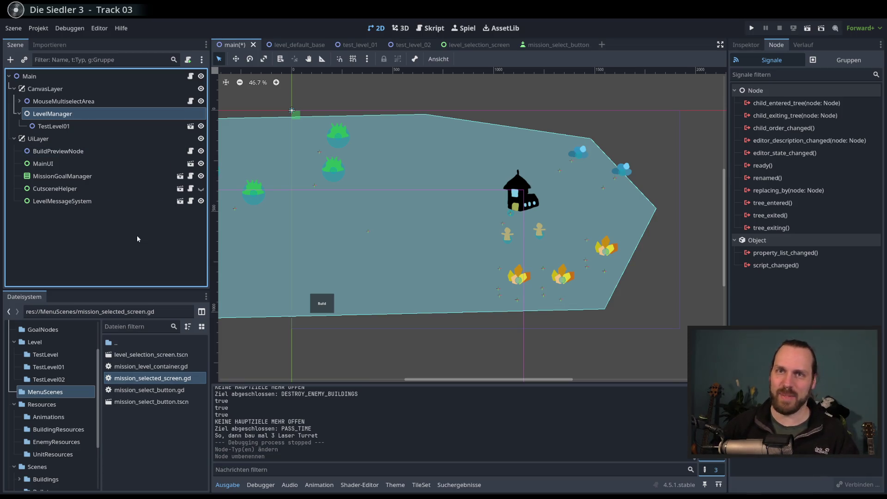
click(87, 254)
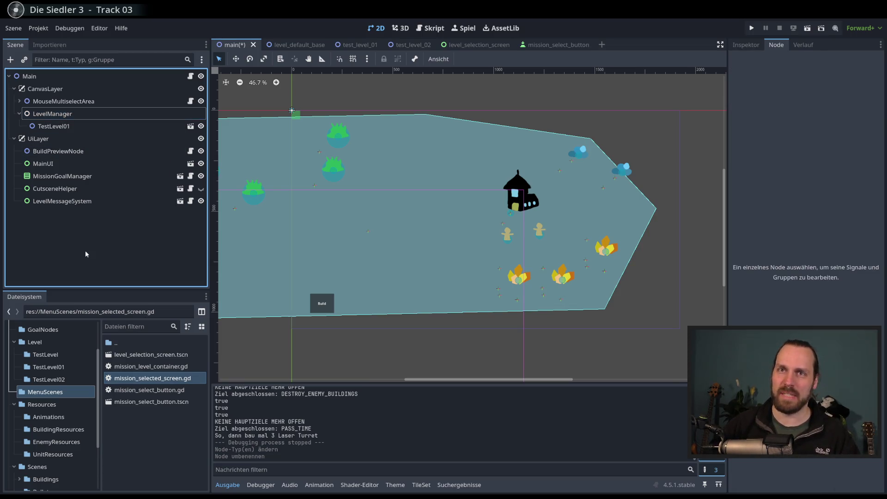
Step: Save the main scene and select the LevelManager node in the scene tree
key(ctrl+s)
click(80, 60)
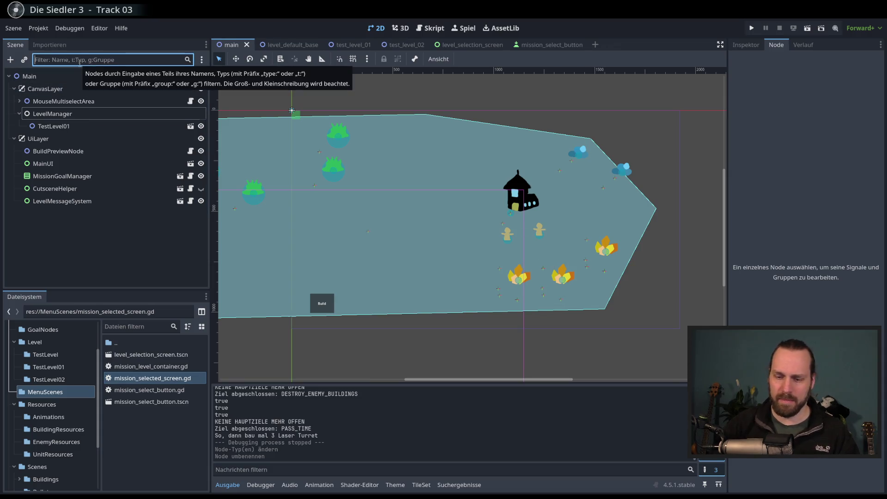
text(Manager)
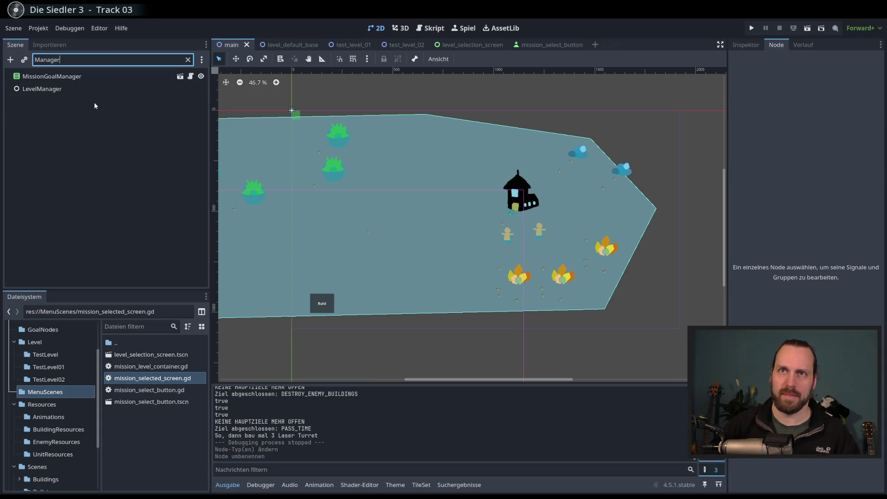
click(188, 59)
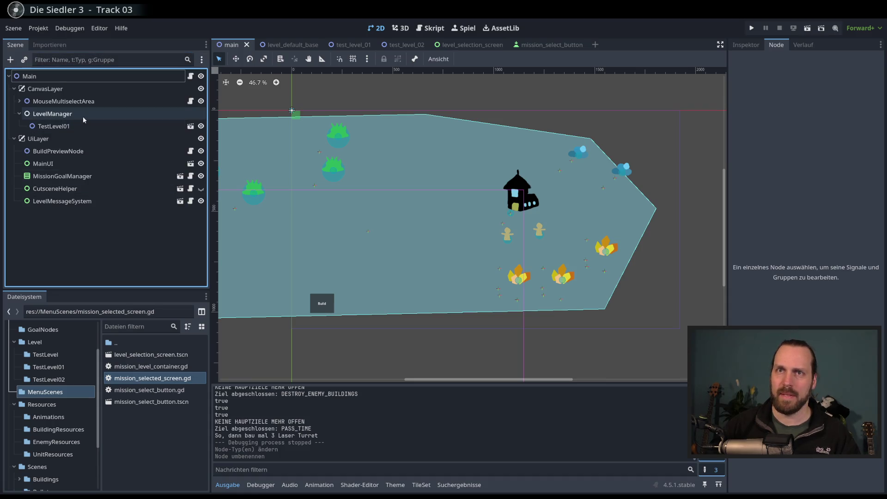
click(69, 114)
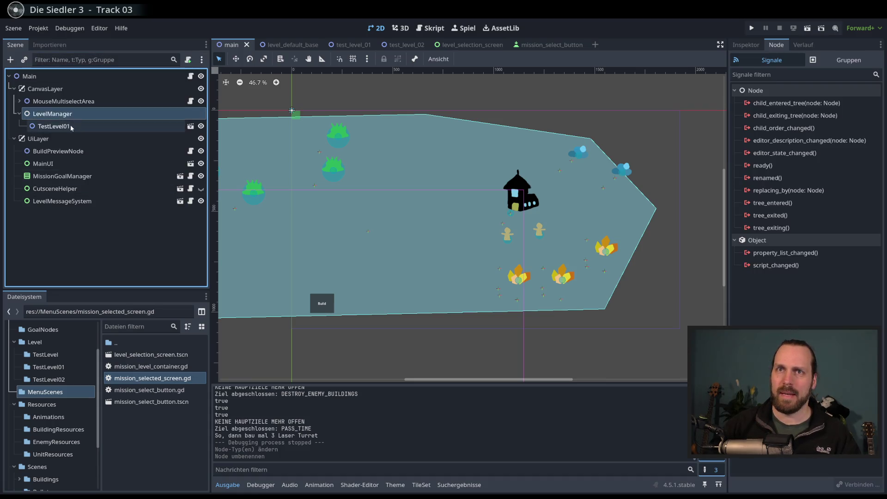
Step: Attach a new script, level_manager.gd, saved in the res://Scripts/ folder
click(189, 60)
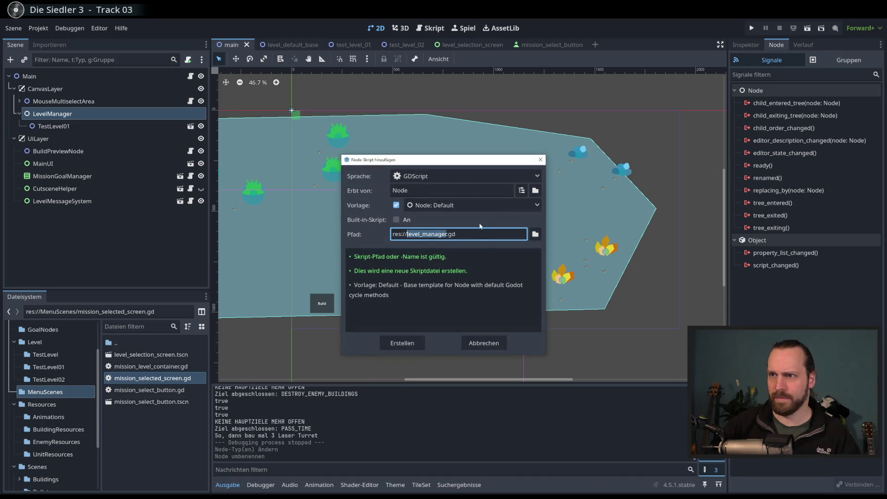
click(535, 234)
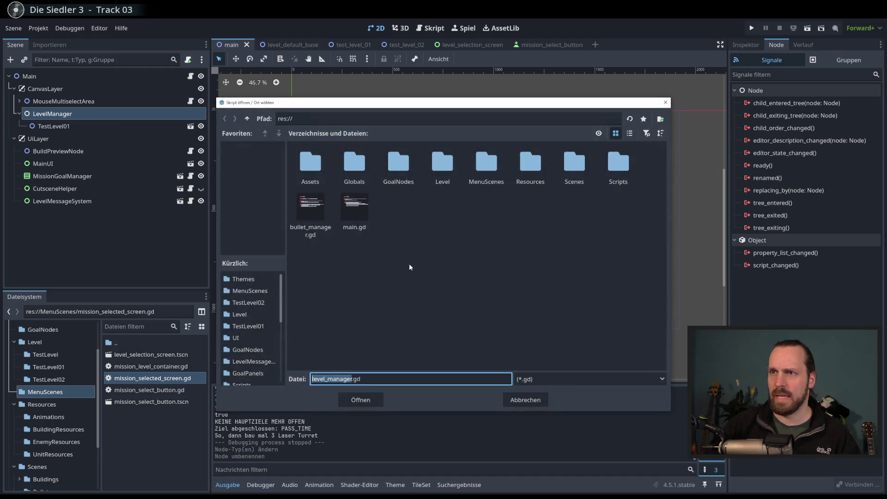
double_click(618, 171)
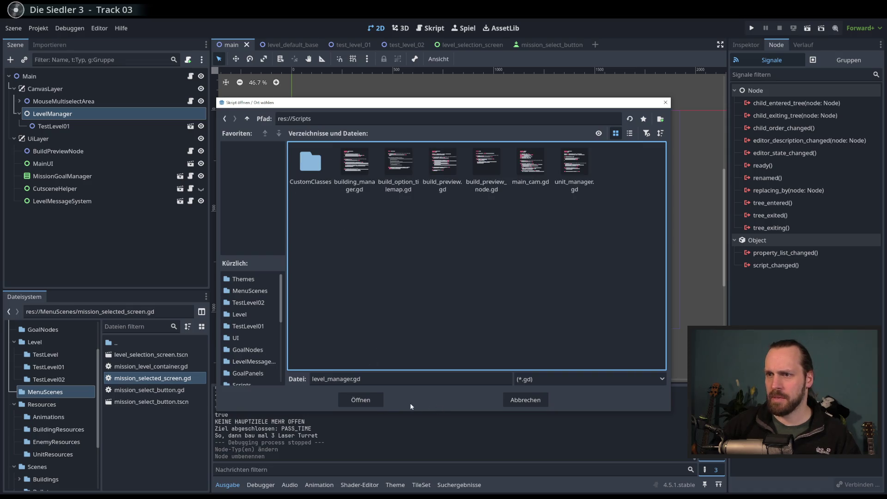
click(362, 400)
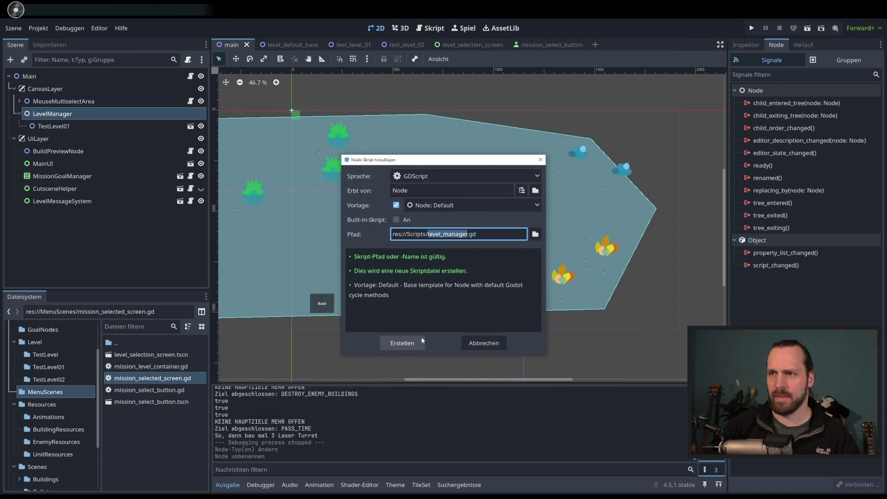
click(391, 343)
Step: Delete the _process function and select the placeholder comment line in _ready
click(517, 245)
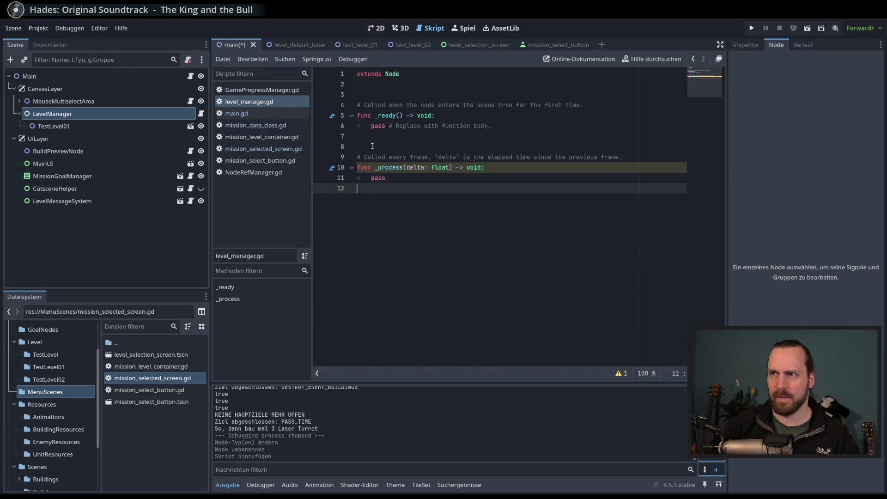
drag(357, 146, 382, 228)
key(Delete)
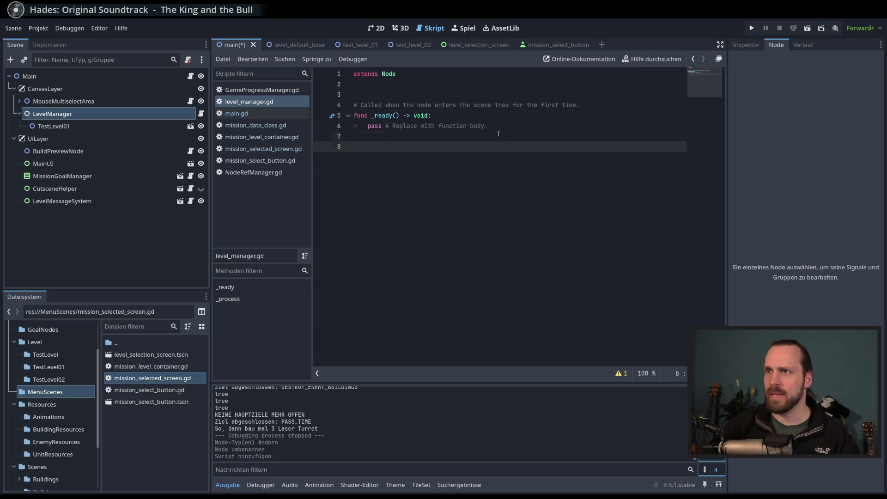
key(Up)
key(Up)
key(Home)
key(shift+End)
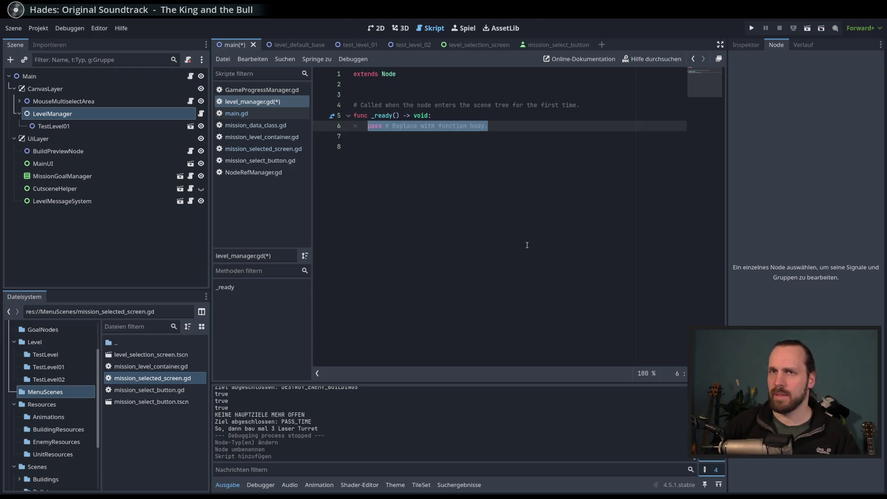
text(Sign)
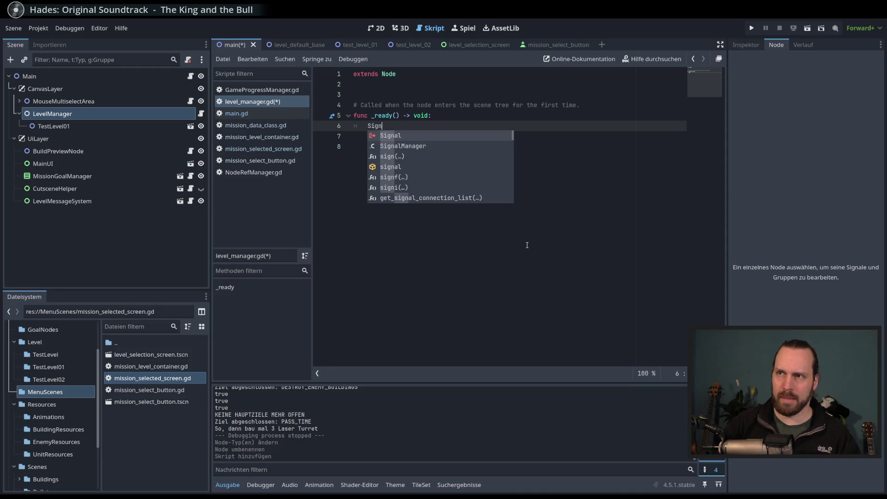
key(Escape)
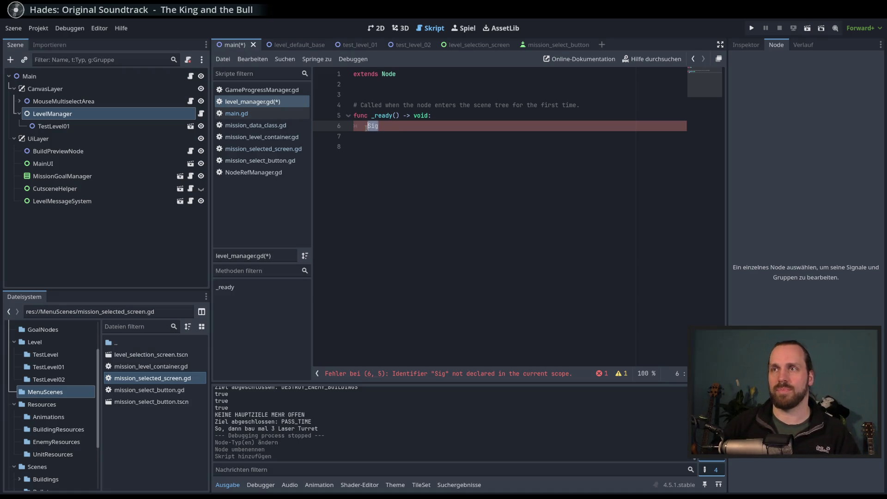
Step: Replace the placeholder with pass and save level_manager.gd
click(407, 156)
click(408, 127)
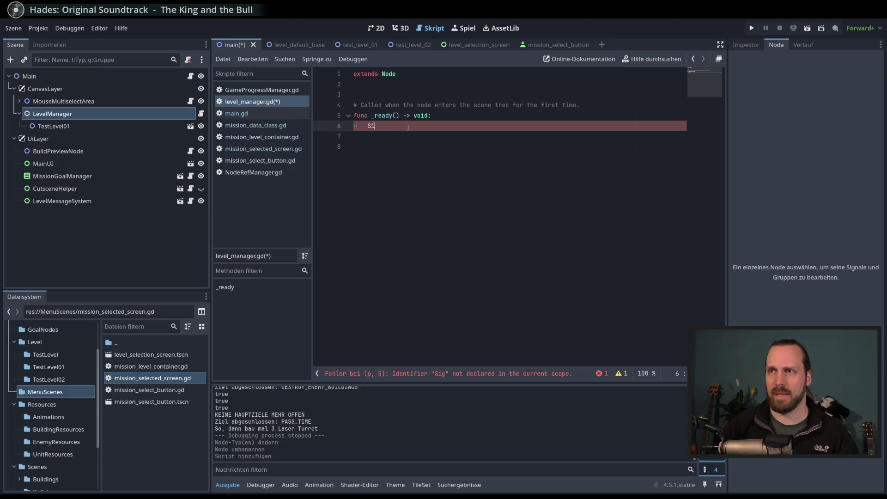
text(pass)
key(ctrl+s)
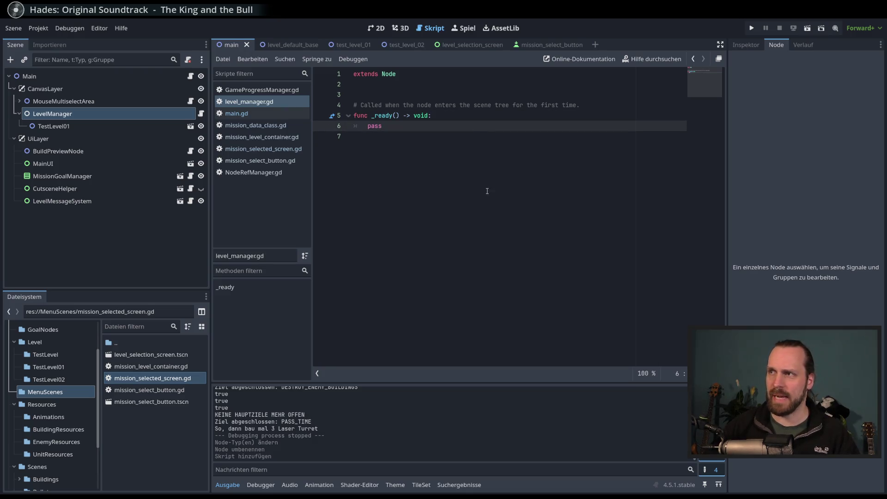
Step: Narrow the script list and scene tree panels to widen the code editor
drag(312, 211, 308, 210)
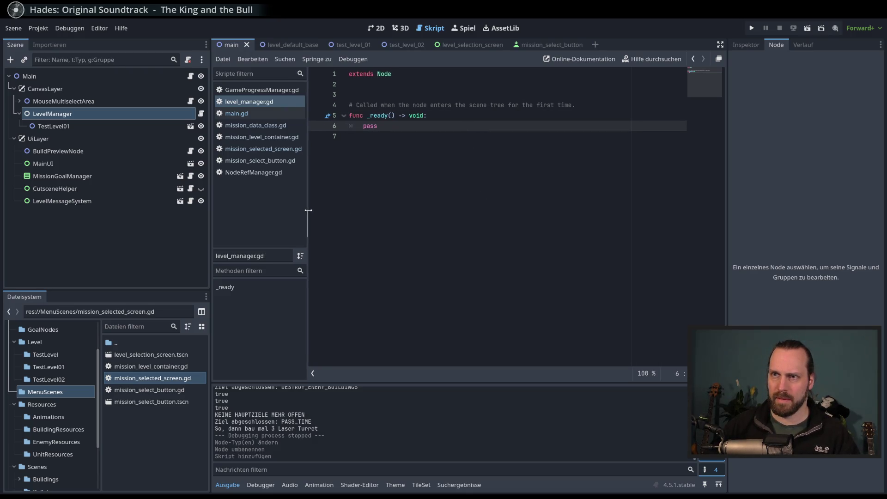
drag(210, 225, 203, 225)
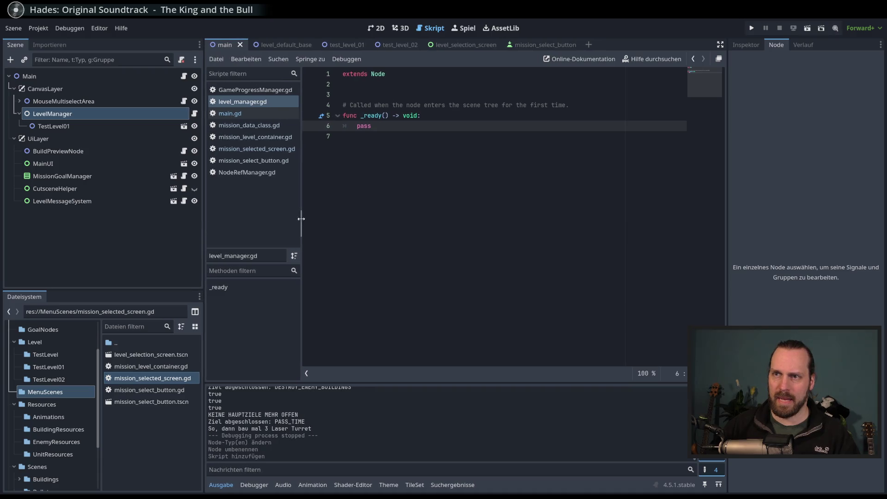
drag(301, 218, 299, 218)
click(480, 155)
key(Up)
key(Down)
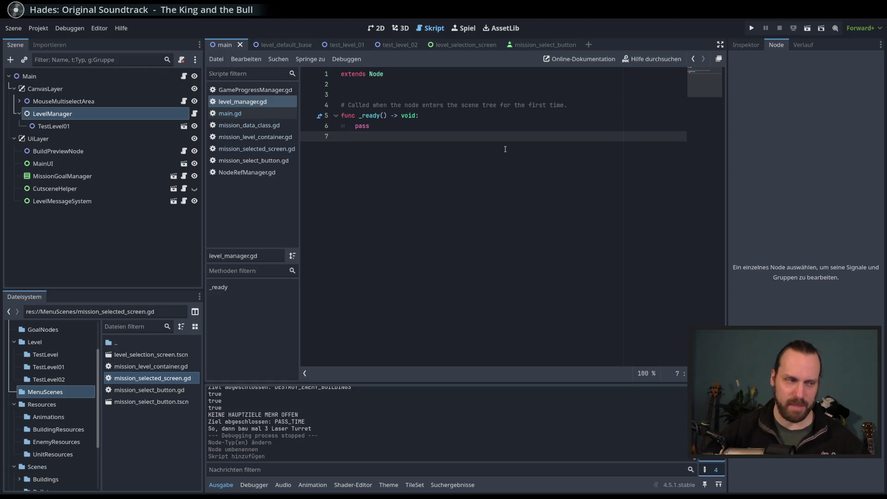
Step: Scroll through the script and resize the lower-left dock
key(Up)
key(Up)
key(Down)
key(Down)
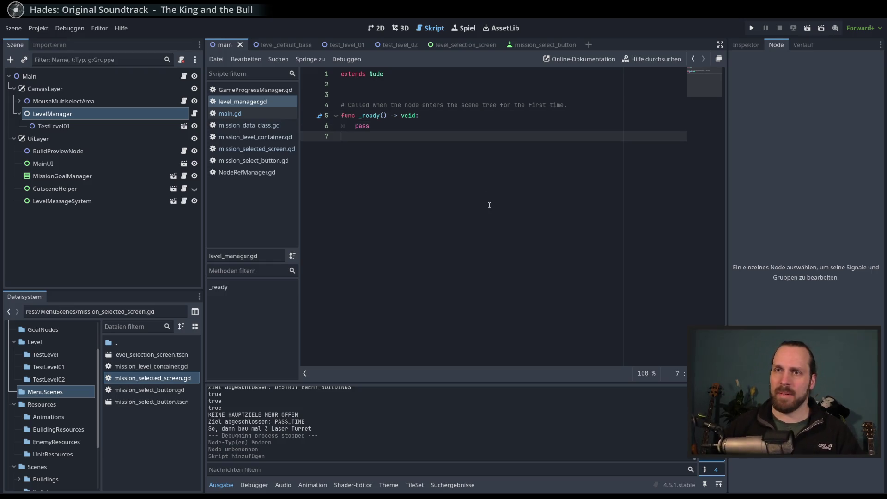
scroll(88, 388, down, 1)
scroll(86, 389, down, 1)
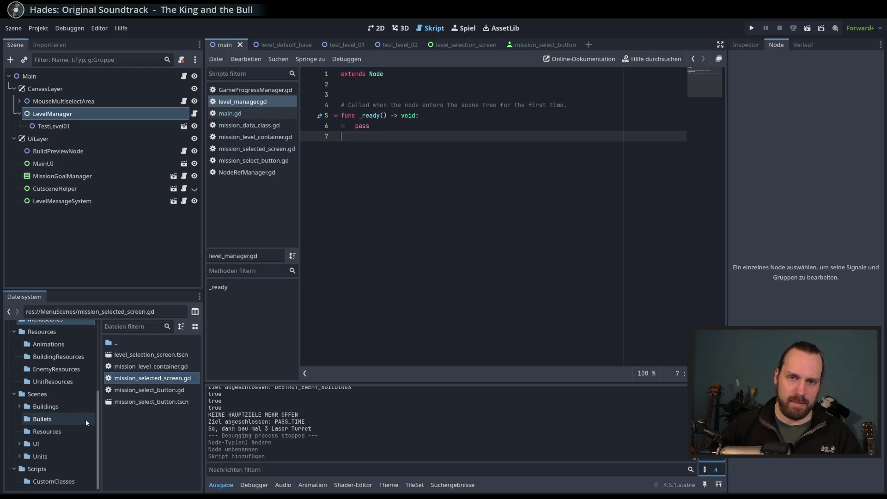
scroll(85, 420, up, 4)
drag(99, 403, 101, 484)
scroll(90, 415, up, 2)
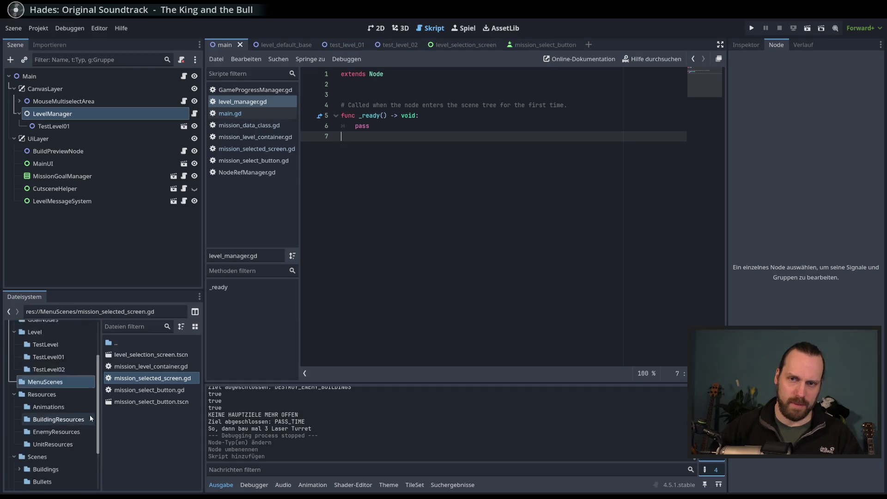
scroll(89, 415, down, 2)
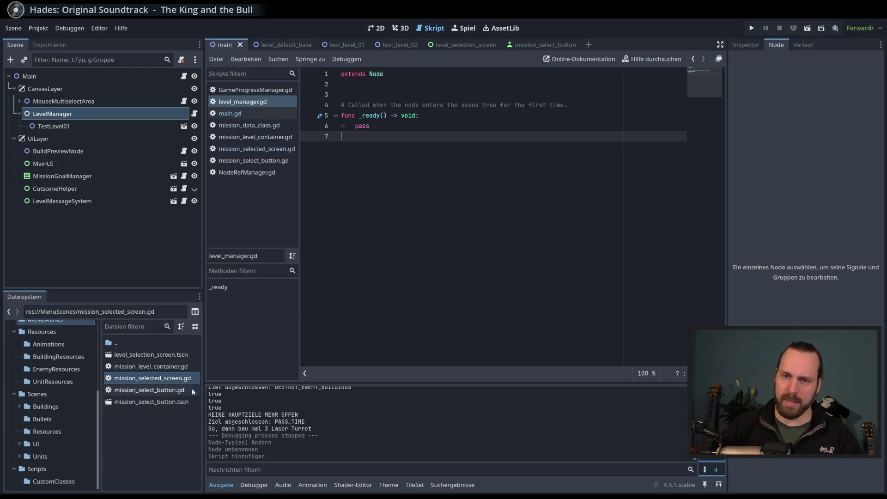
Step: Inspect the pass statement on line 6 and scroll around the script again
click(457, 126)
click(454, 148)
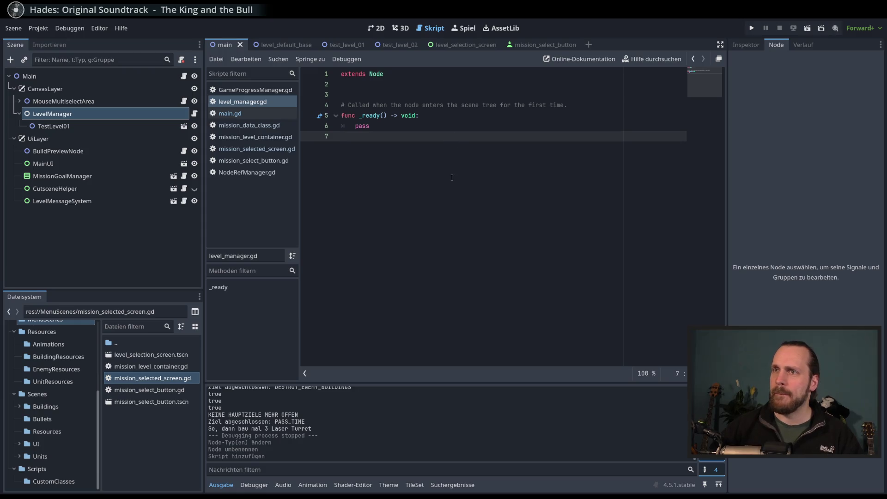
click(403, 130)
drag(370, 125, 356, 126)
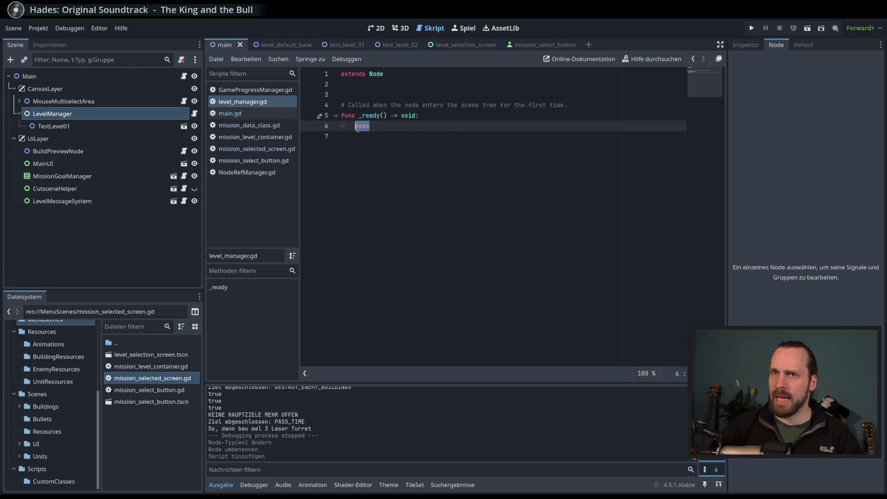
click(406, 201)
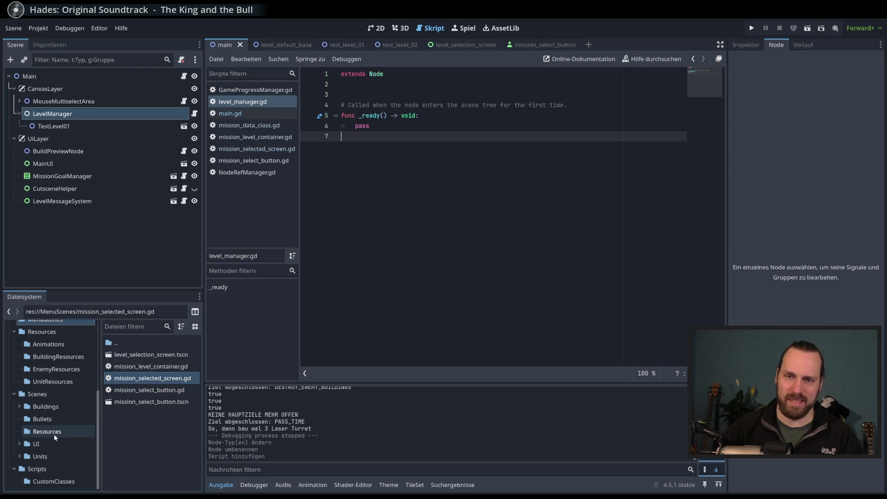
scroll(63, 450, up, 3)
scroll(69, 451, down, 3)
scroll(80, 453, up, 1)
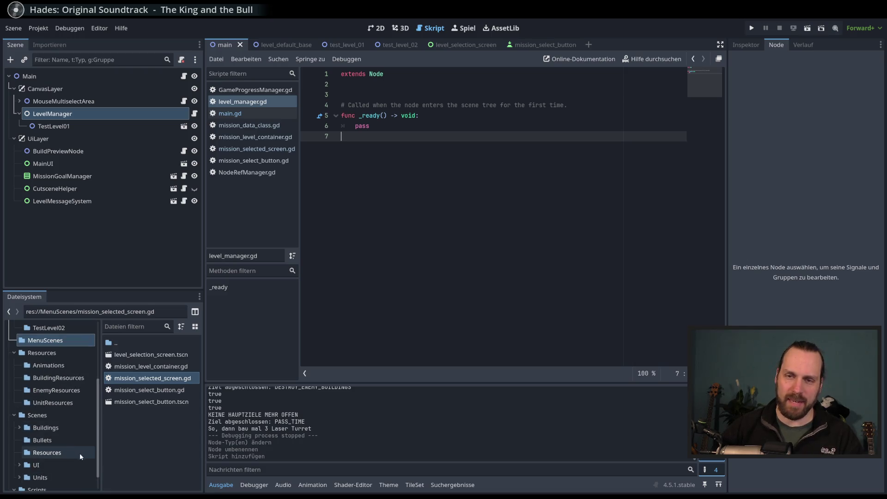
scroll(94, 457, up, 5)
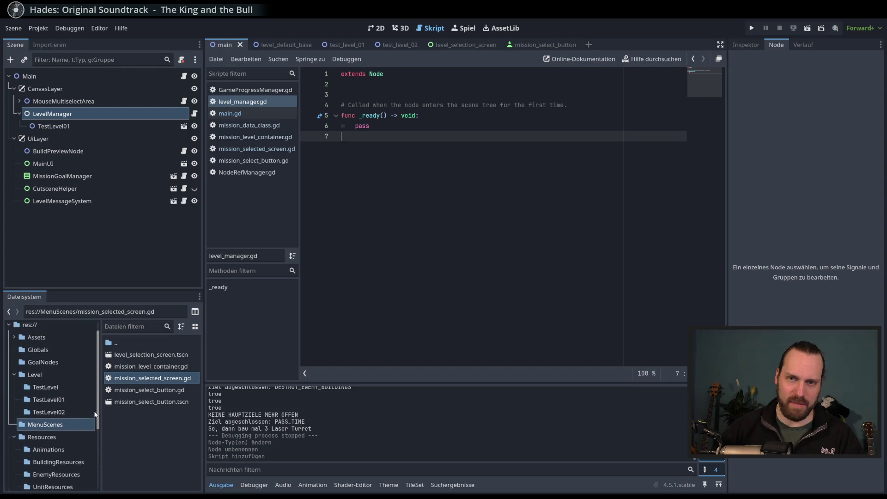
scroll(91, 458, down, 4)
scroll(91, 459, up, 5)
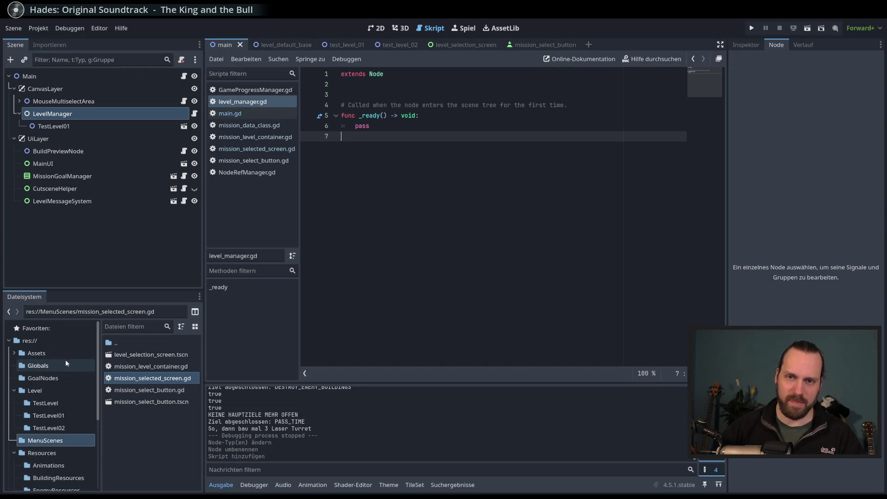
mouse_move(99, 389)
mouse_down()
mouse_move(103, 456)
mouse_move(100, 365)
mouse_up()
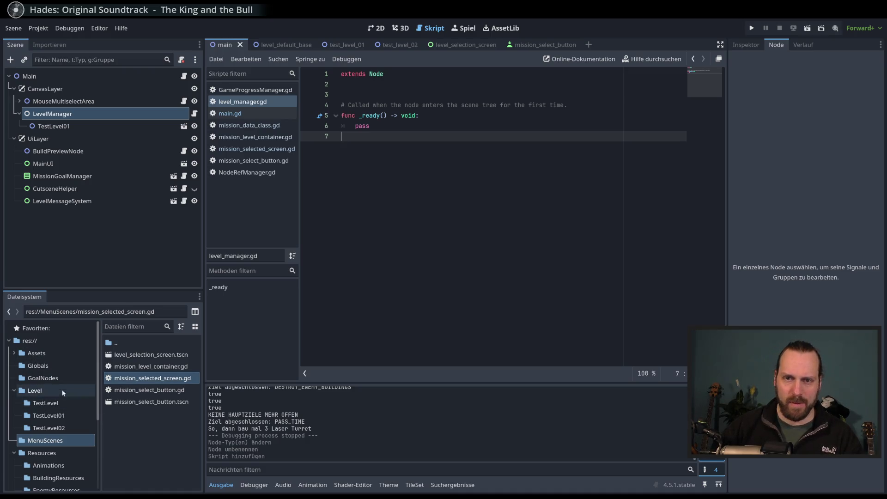
Step: Open NodeRefManager.gd from the Globals folder and review its node reference variables
click(50, 368)
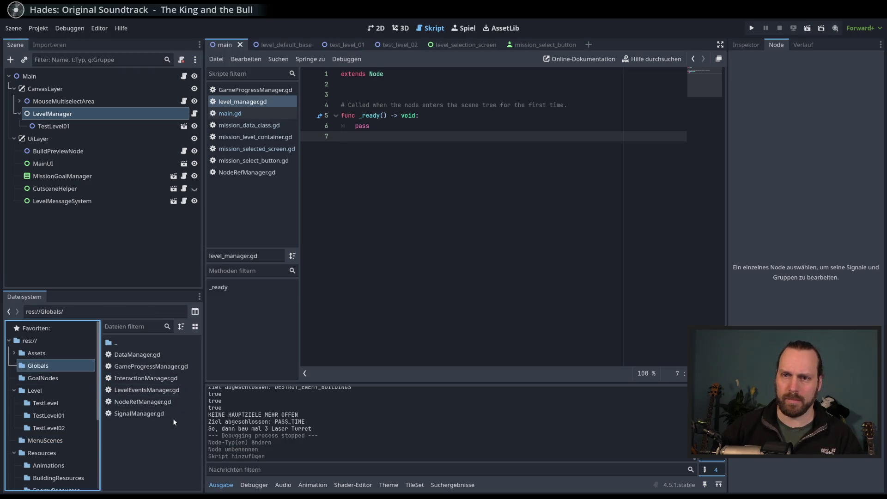
double_click(143, 402)
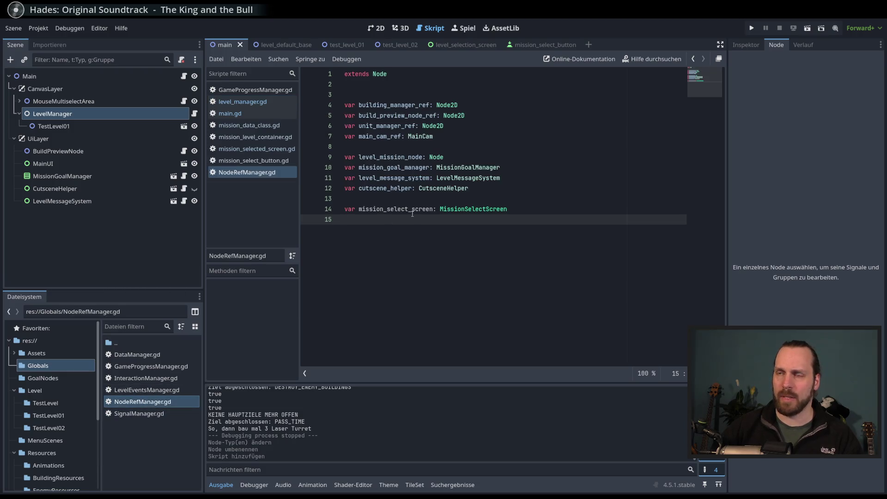
click(393, 168)
click(393, 219)
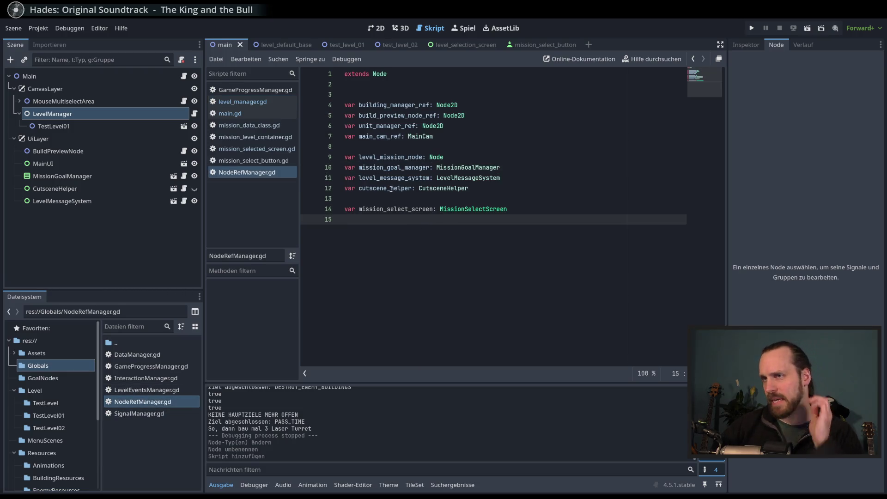
click(391, 189)
drag(351, 105, 509, 208)
click(445, 239)
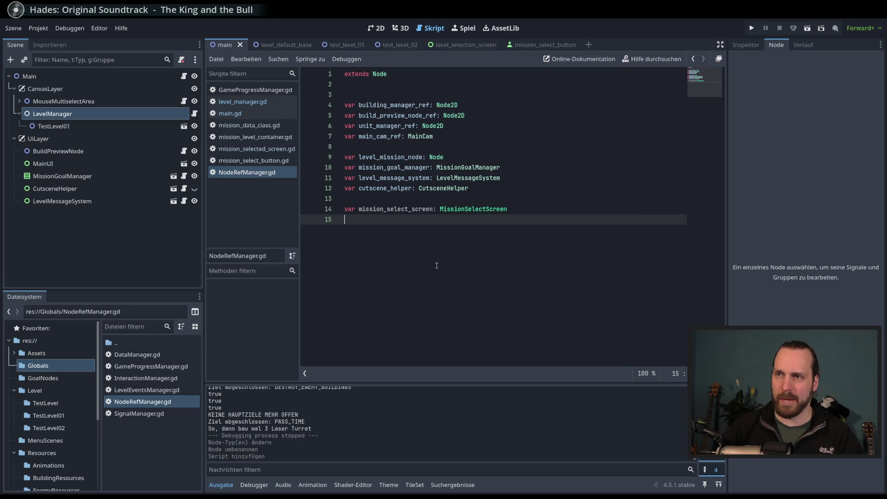
Step: Type 'var level_manager:' on line 15, then switch back to level_manager.gd
text(var )
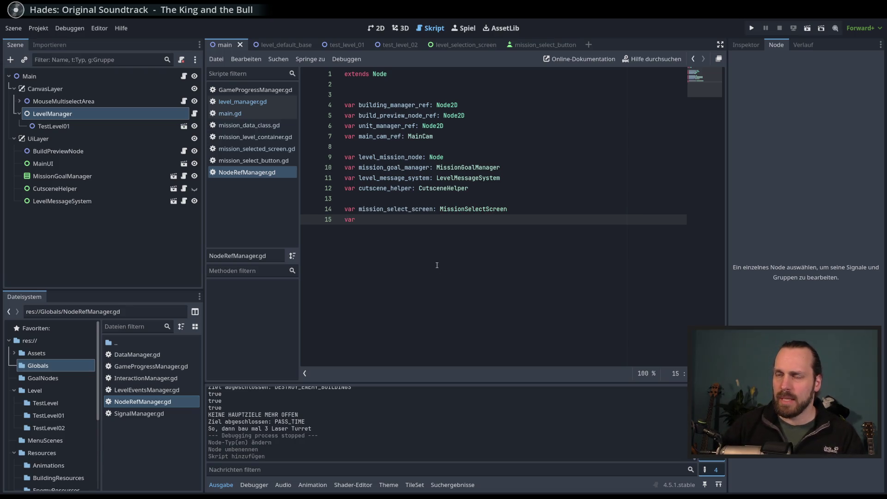
text(level_managher)
key(BackSpace)
key(BackSpace)
key(BackSpace)
text(ger:)
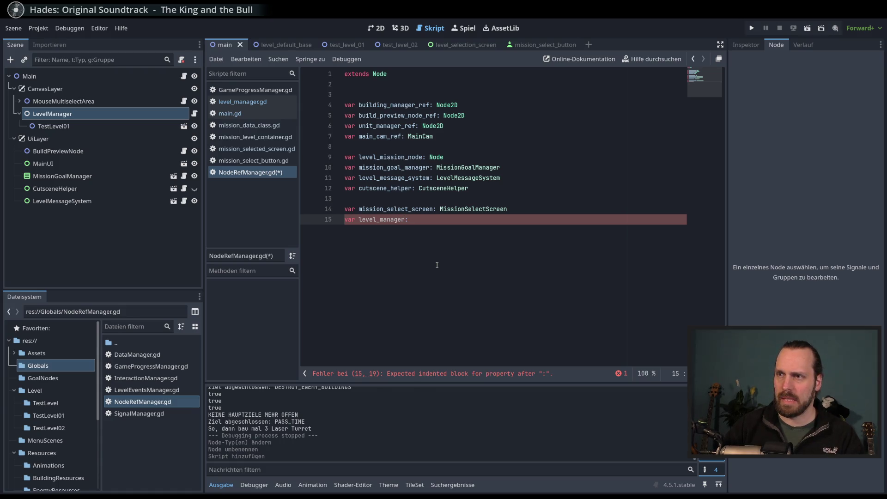
click(242, 101)
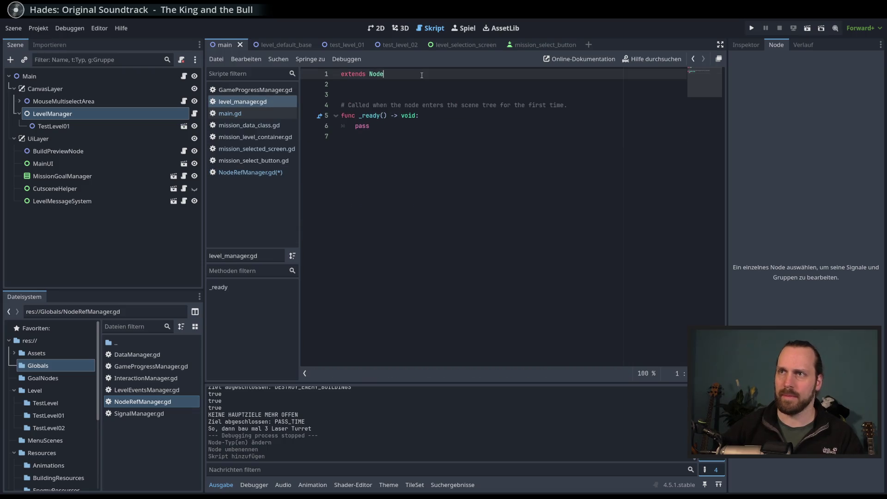
Step: Add 'class_name LevelManager' above extends Node and save the scripts
key(ctrl+shift+Return)
text(clas)
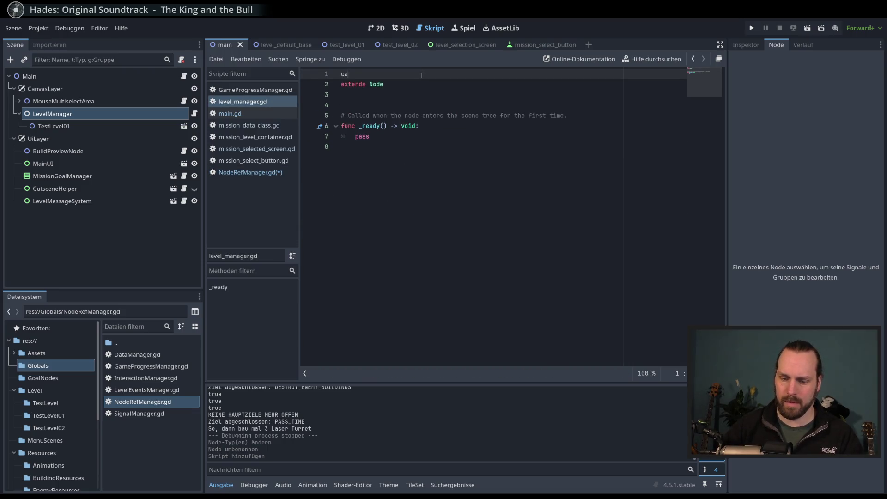
key(Down)
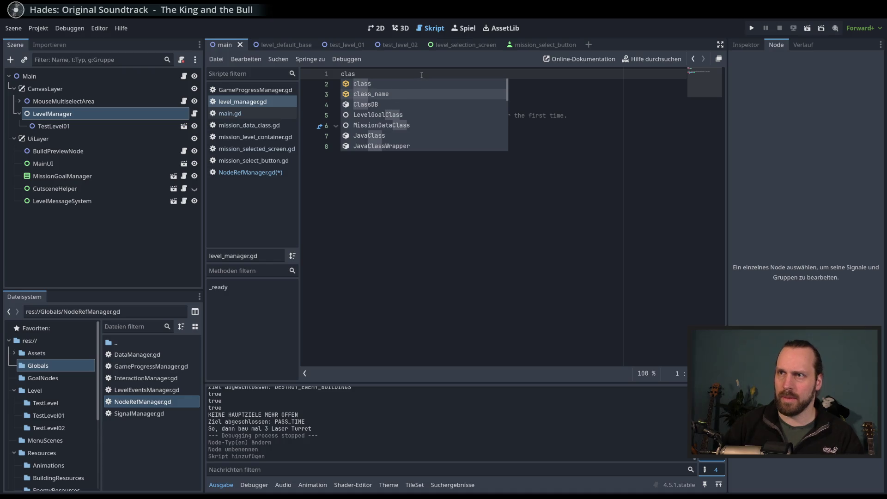
key(Return)
text(LevelManager)
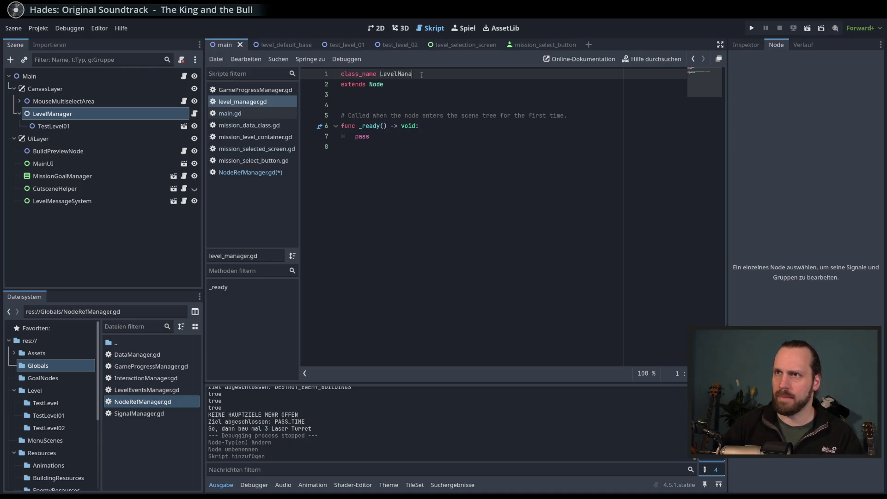
key(ctrl+s)
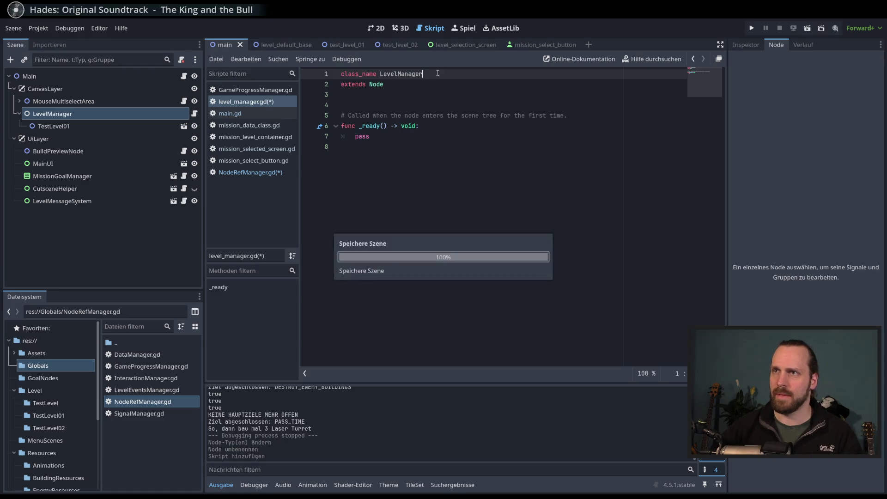
Step: Give NodeRefManager's level_manager variable the type LevelManager
click(447, 128)
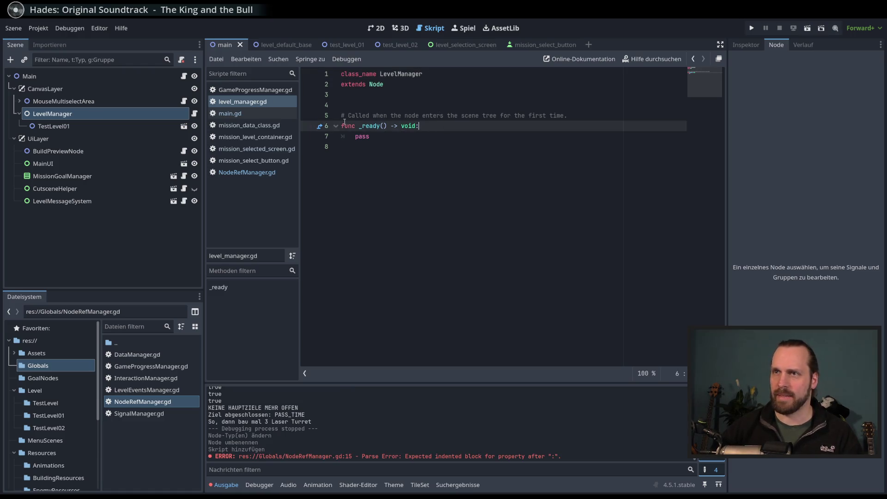
click(247, 176)
text(LEvel)
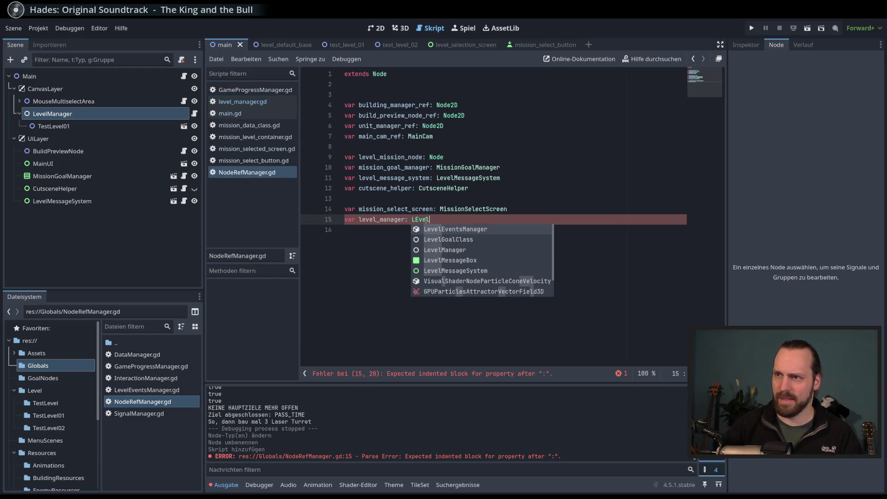
key(Return)
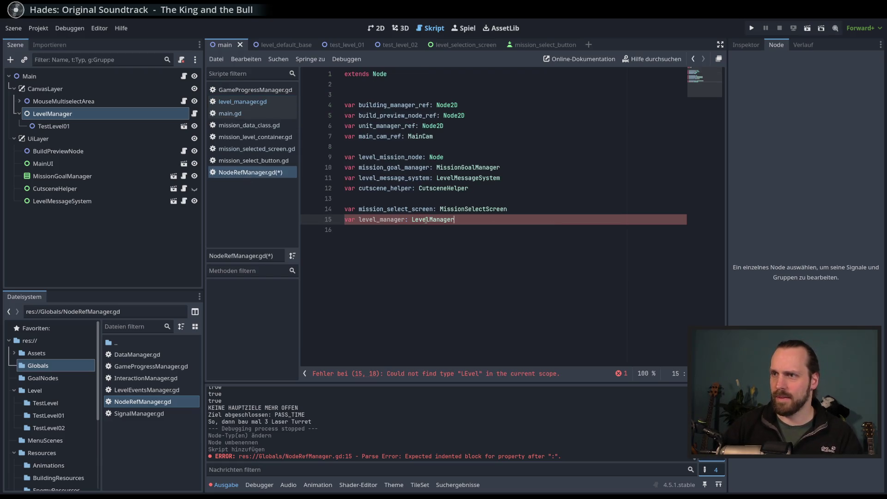
Step: Replace pass in _ready with 'NodeRefManager.level_manager = self'
click(243, 102)
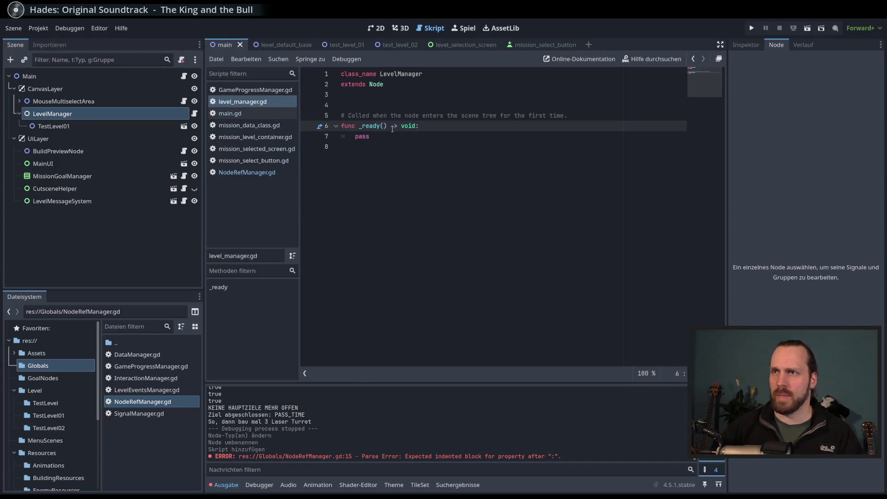
click(389, 134)
double_click(389, 134)
key(BackSpace)
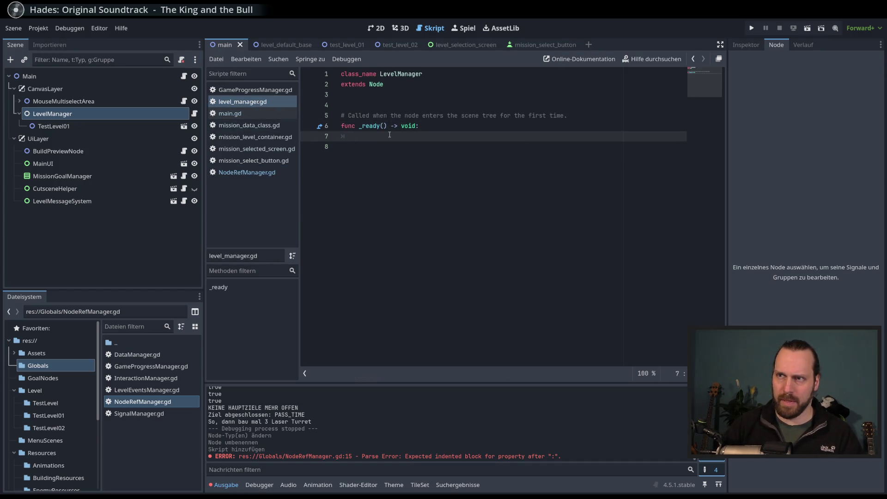
text(NodeRe)
key(Return)
text(.)
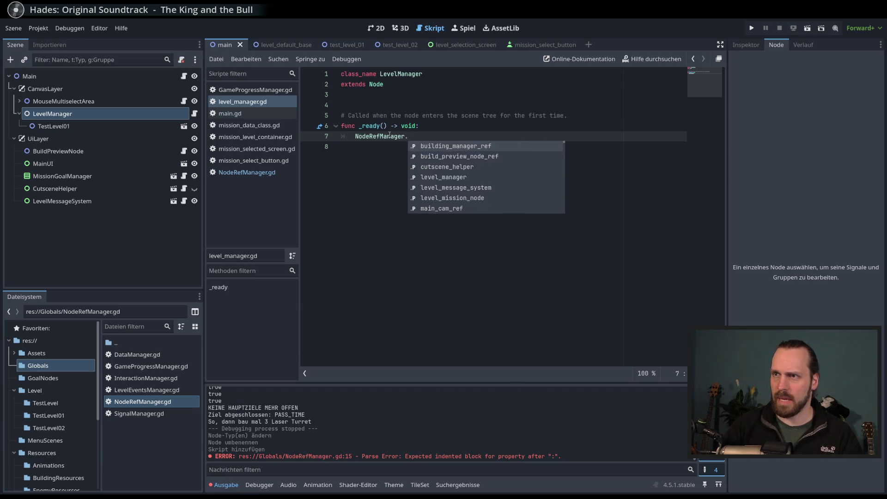
text(level)
key(Return)
text(.)
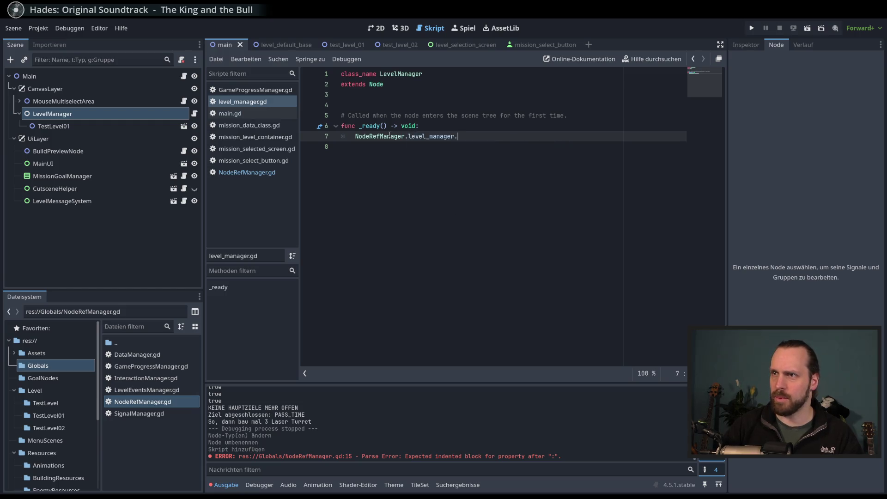
key(BackSpace)
text( = self)
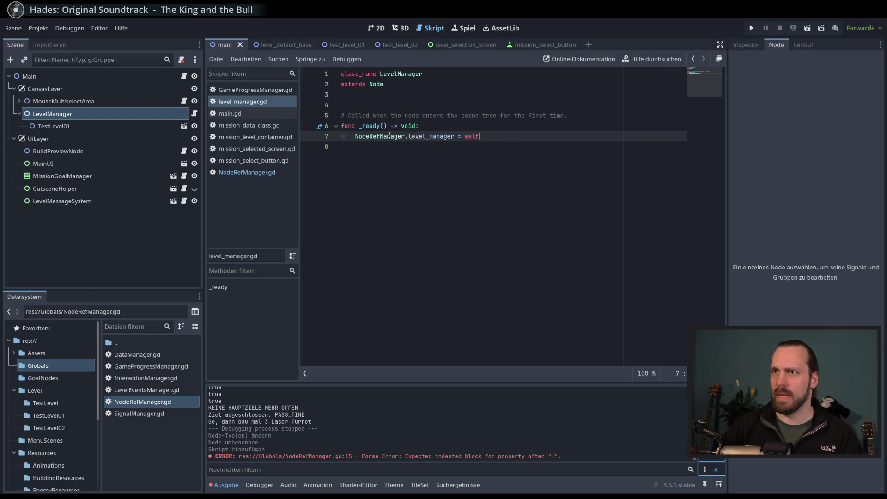
Step: Start a new function below _ready, typing 'func _cha' on line 10
key(Down)
key(Return)
key(Return)
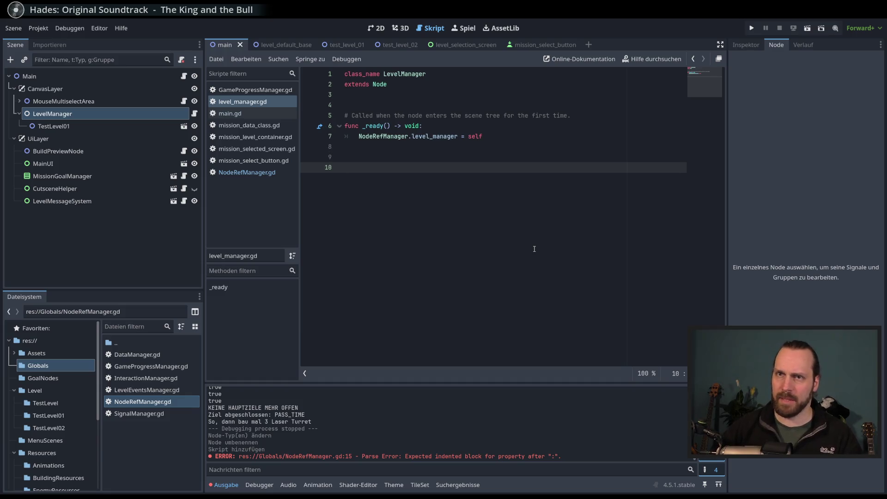
text(func _cha)
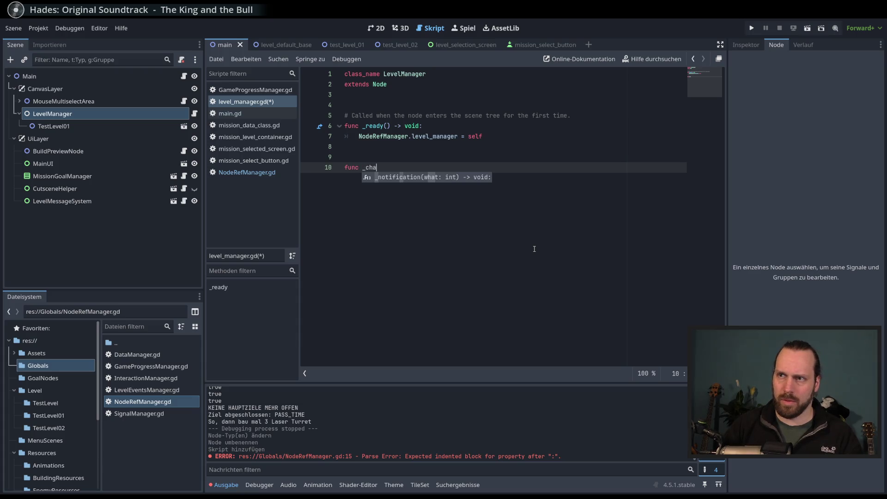
Step: Define the function signature as load_mission(mission_data: MissionDataClass) -> void
key(BackSpace)
key(BackSpace)
key(BackSpace)
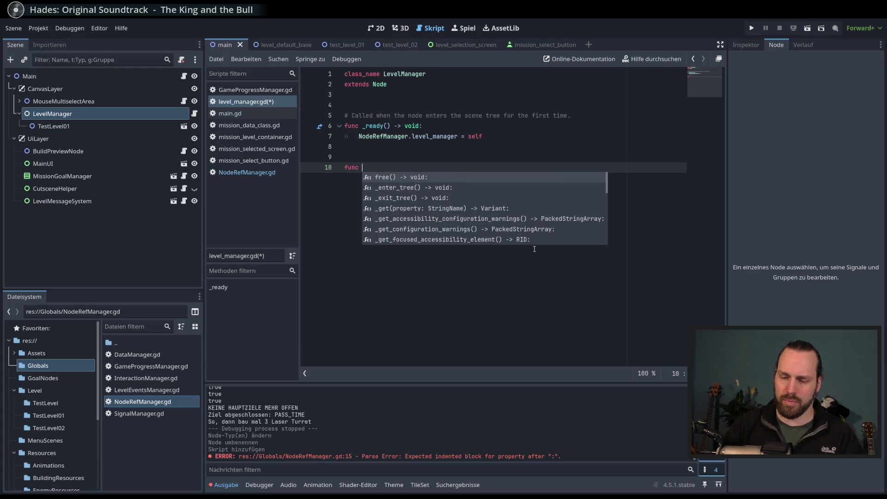
text(load_)
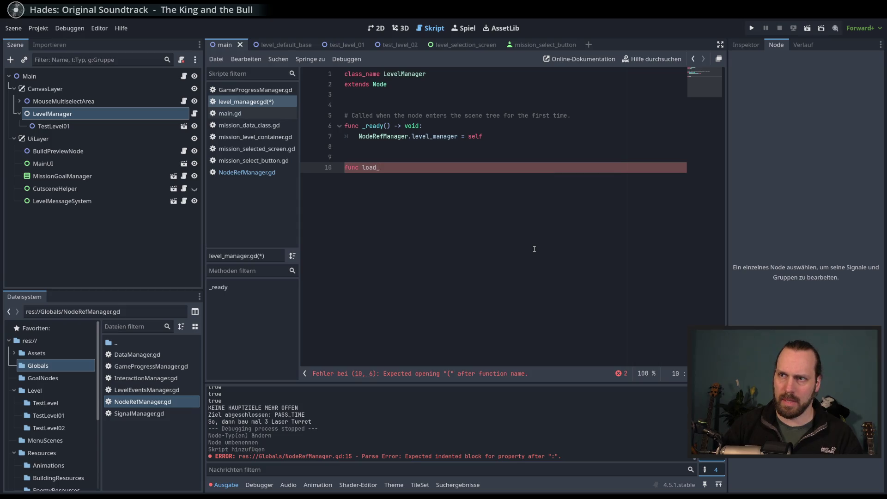
text(level)
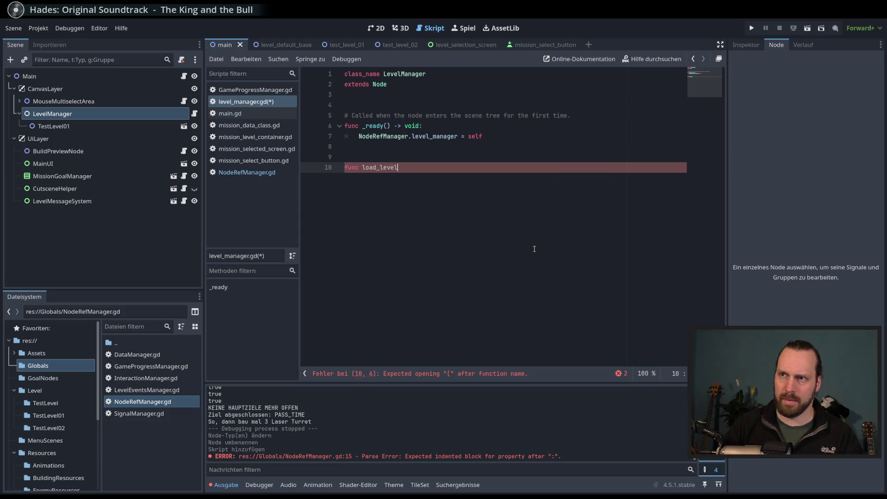
text(()
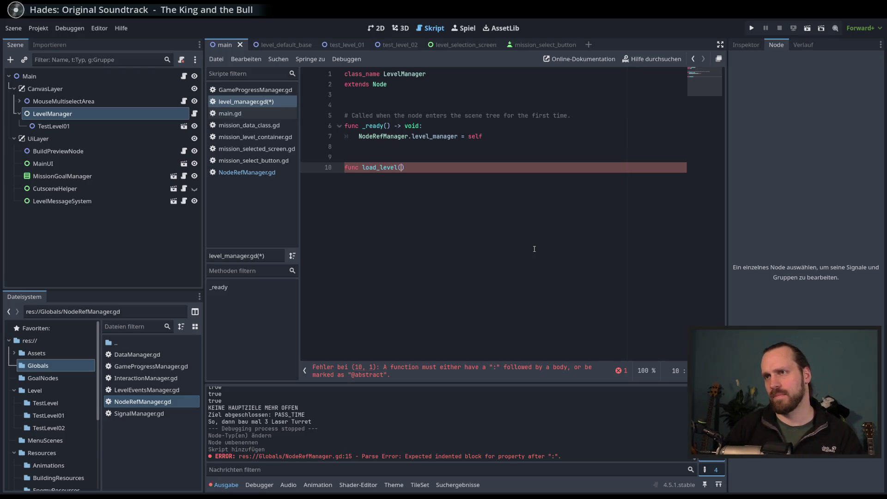
key(BackSpace)
key(BackSpace)
key(BackSpace)
text(change__level)
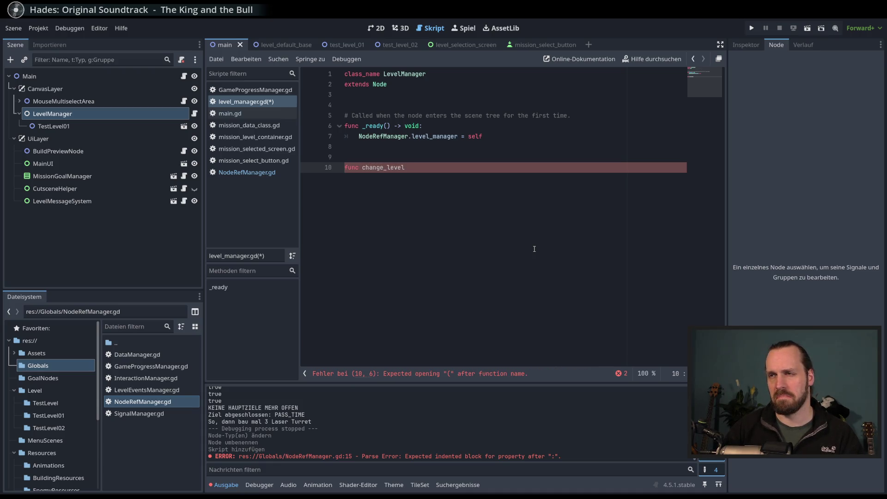
key(BackSpace)
key(BackSpace)
key(BackSpace)
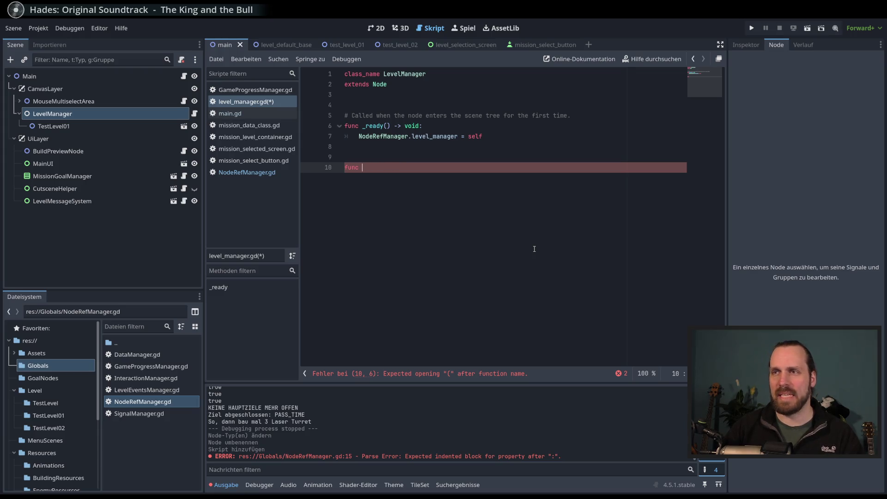
text(load_level)
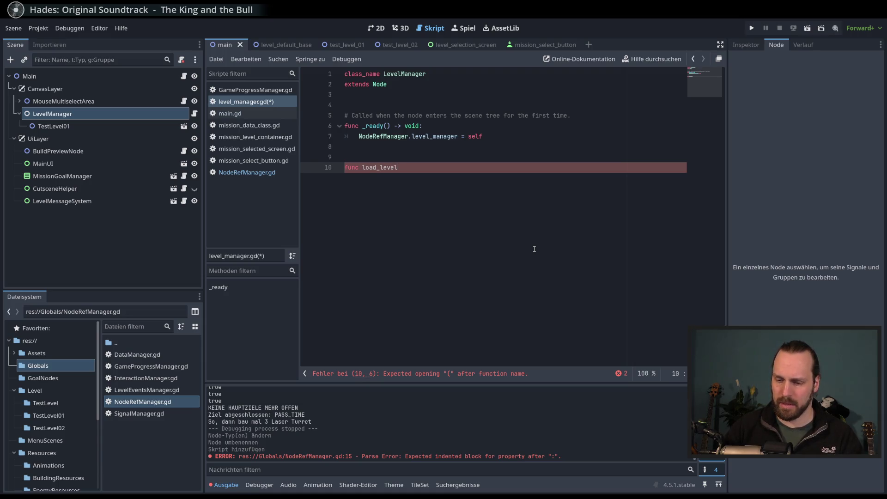
text(()
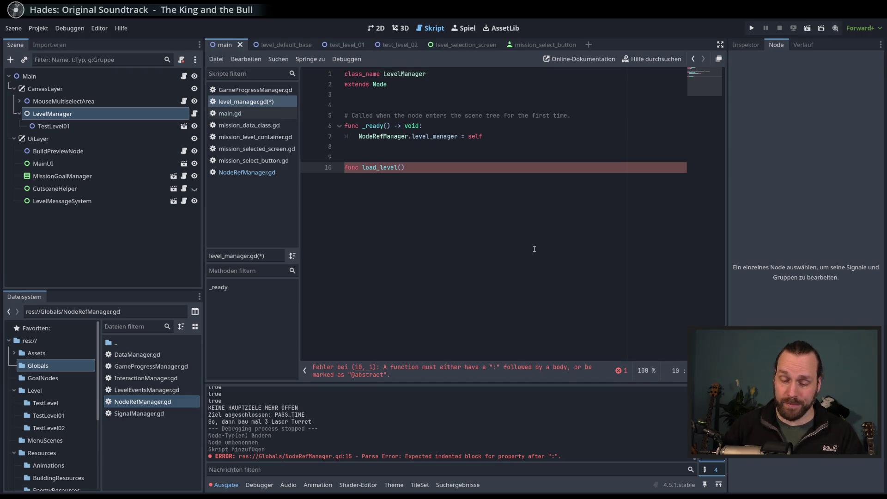
text(mission_data)
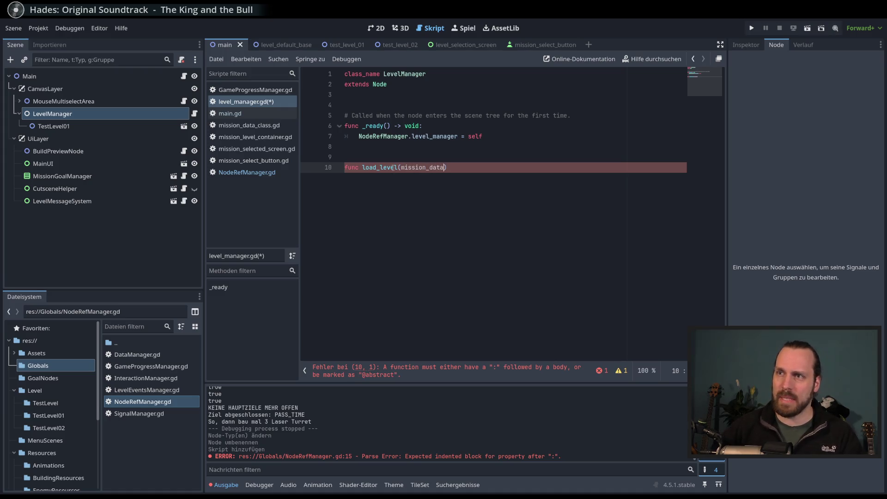
drag(380, 168, 400, 169)
text(mission)
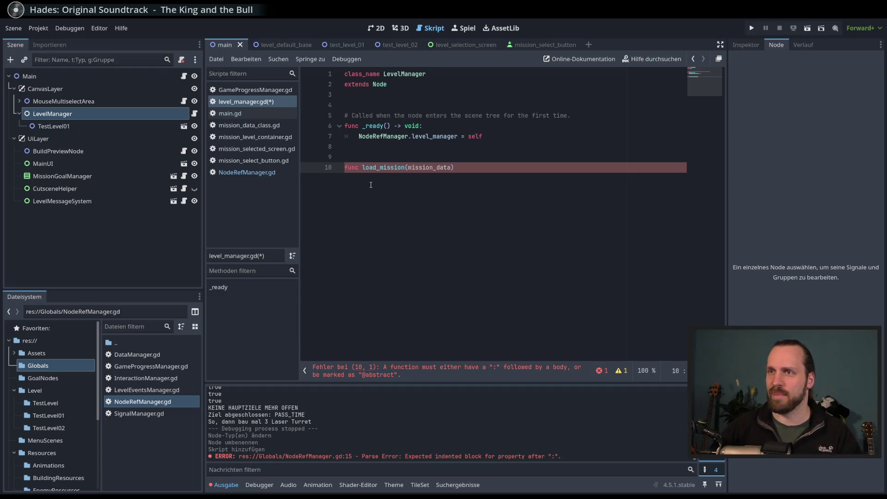
text(: Missio)
key(Return)
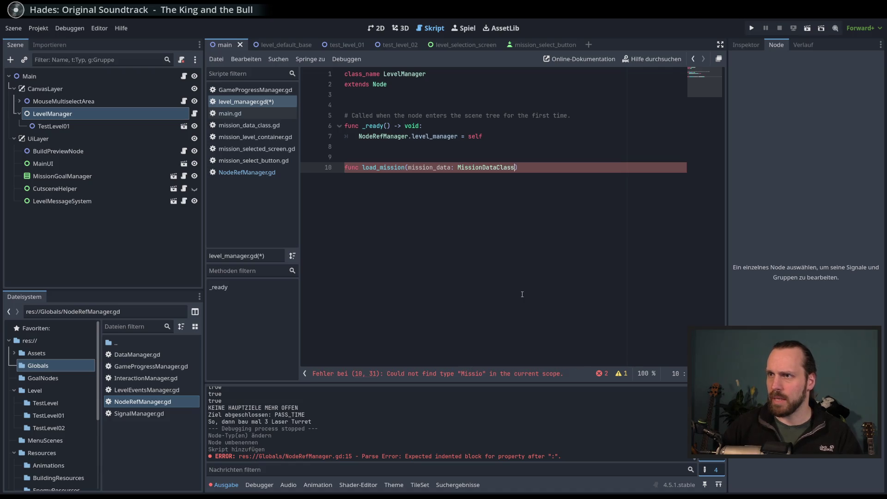
key(End)
text(-> void:)
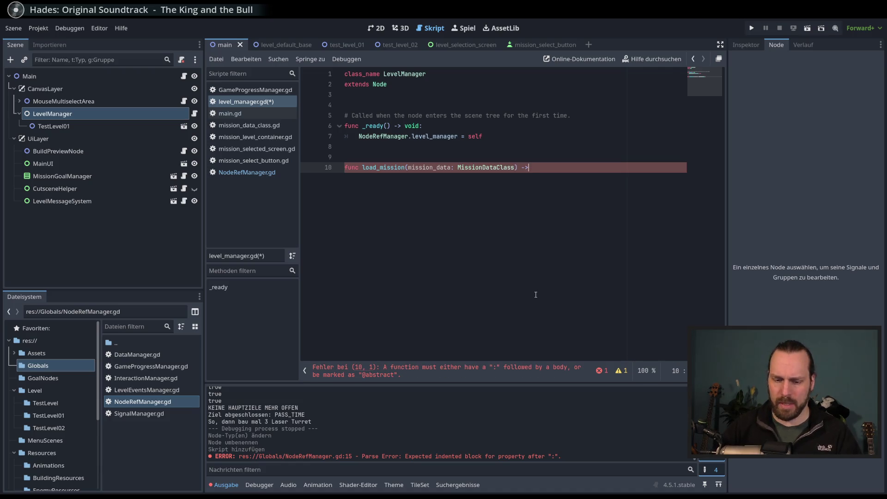
Step: Write a for child in get_children() loop whose body calls queue_free()
key(Return)
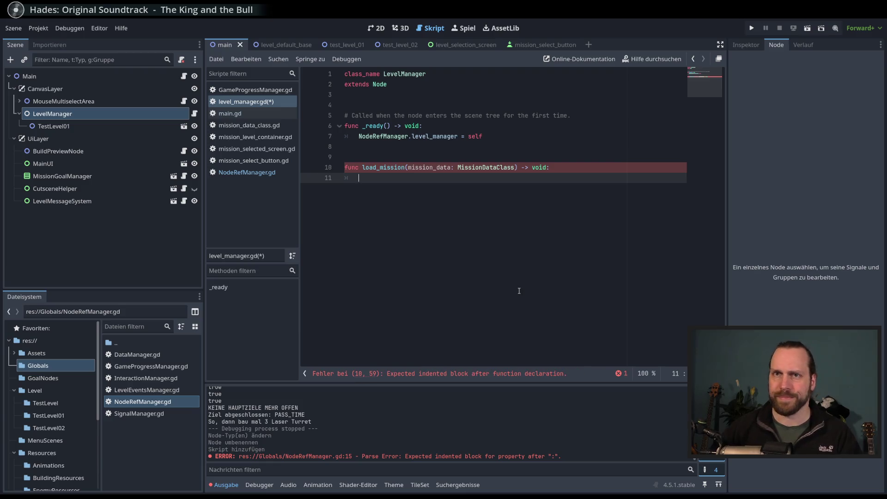
text(if)
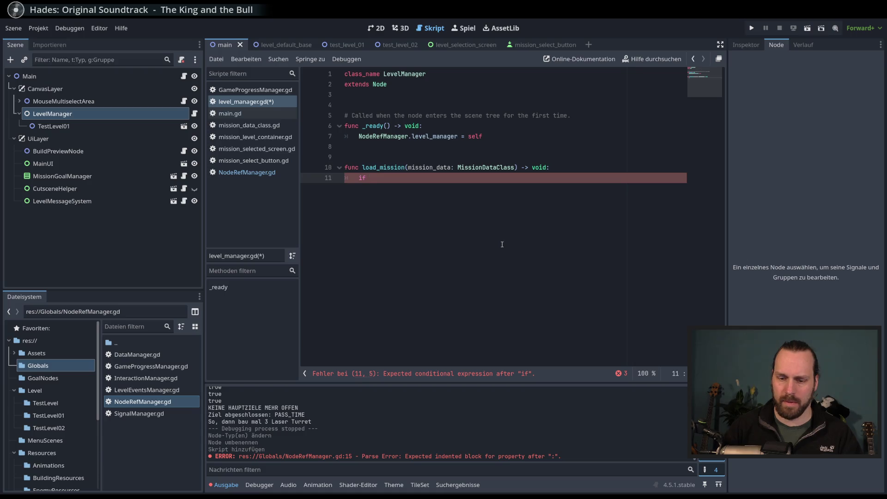
key(BackSpace)
key(BackSpace)
key(BackSpace)
text(get_)
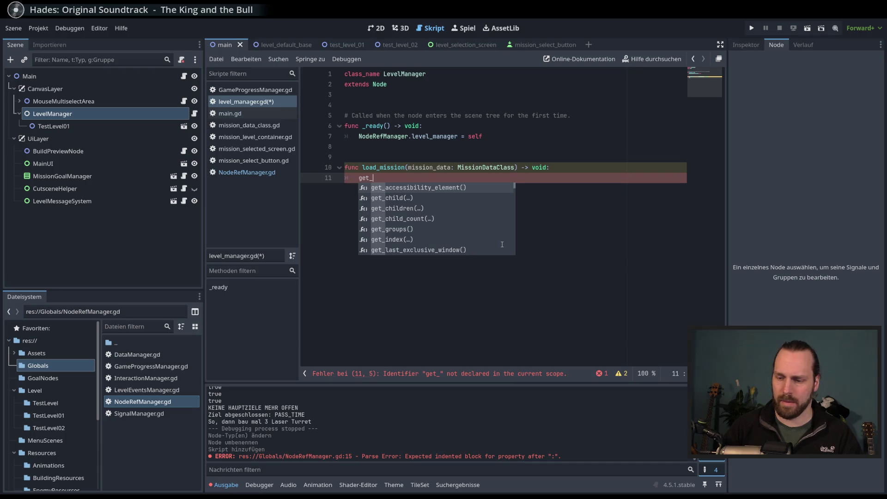
key(BackSpace)
key(BackSpace)
key(BackSpace)
text(for child)
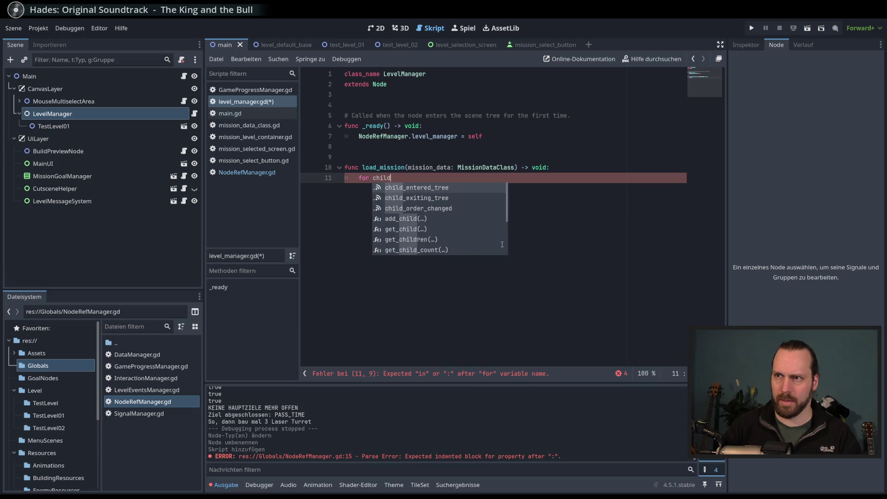
text( ib)
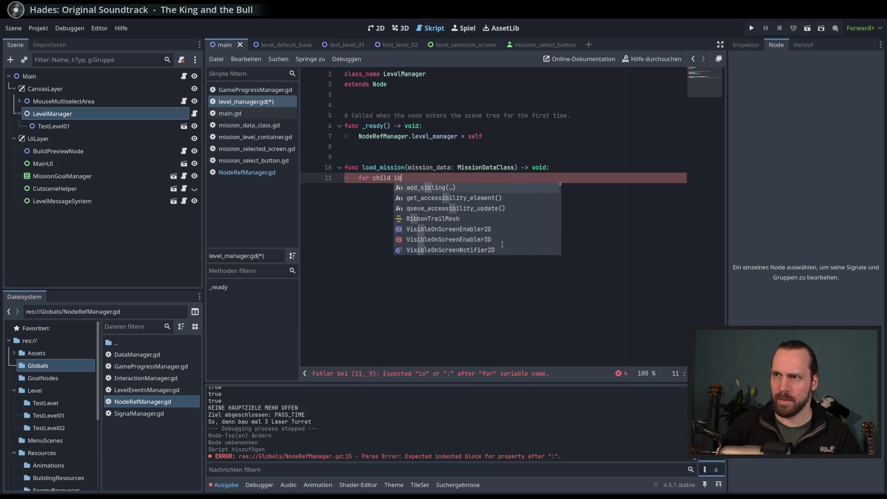
key(BackSpace)
text(n )
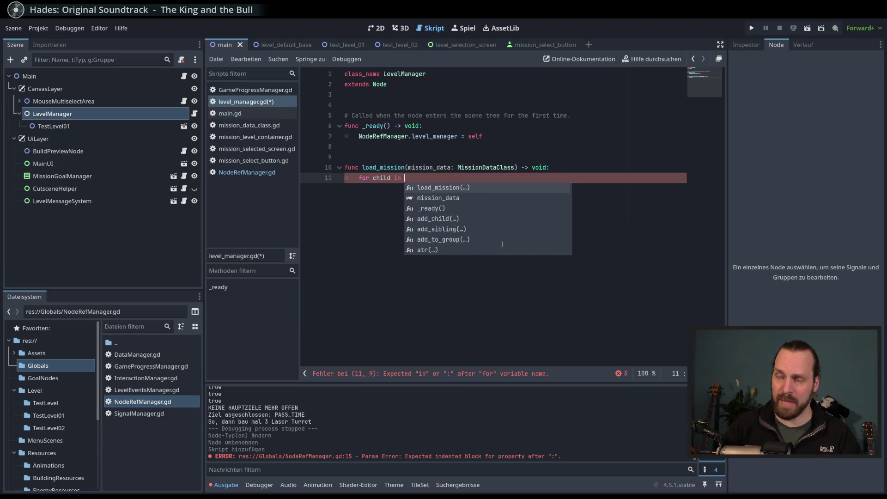
text(get_chi)
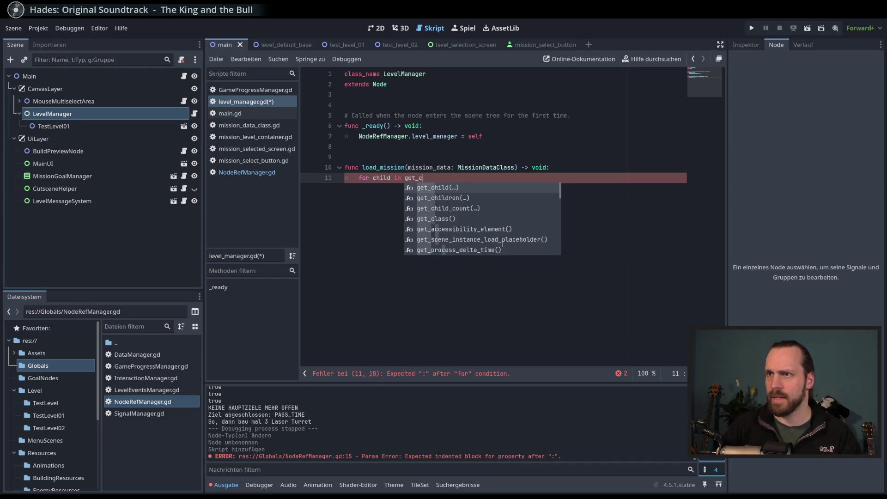
key(Return)
text(.)
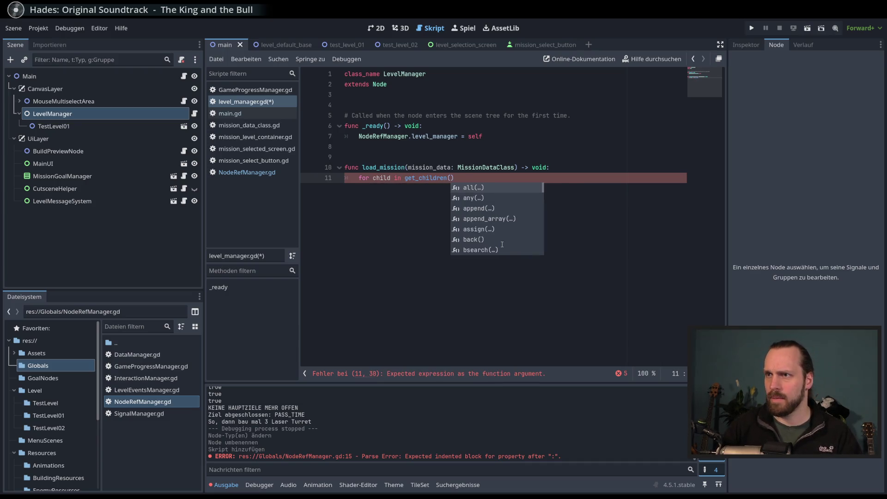
key(BackSpace)
text(:)
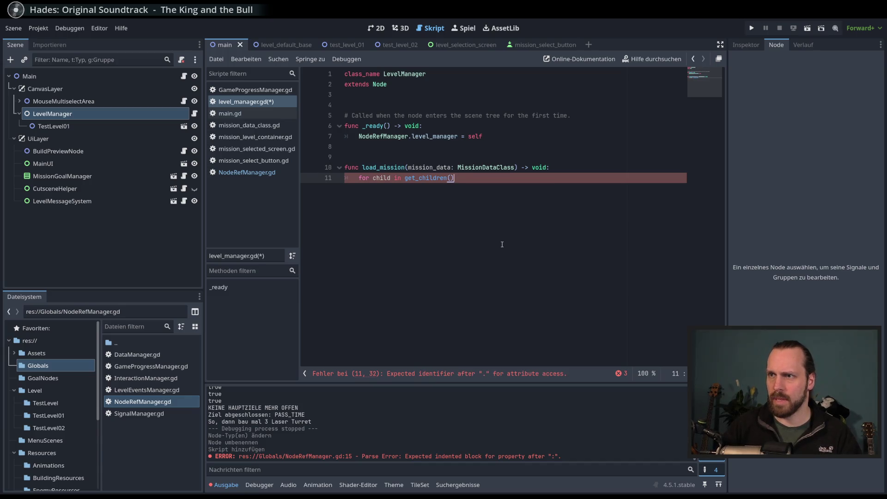
key(Return)
text(qeue)
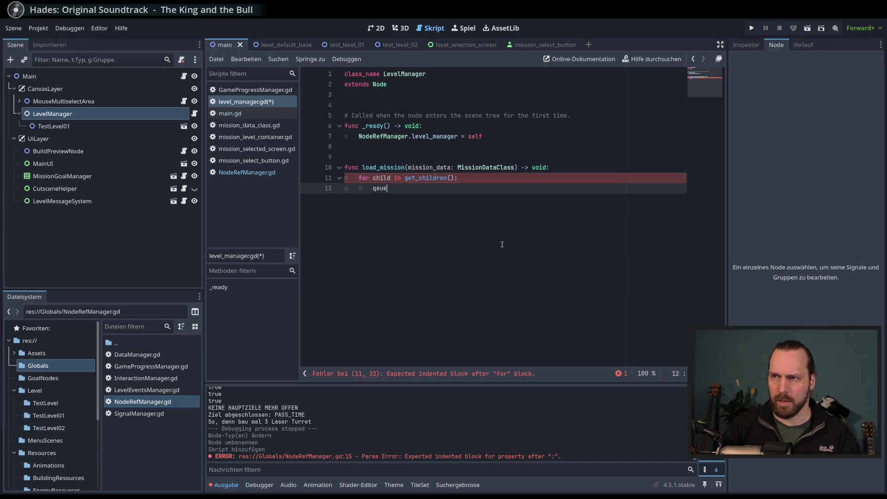
key(Down)
key(Return)
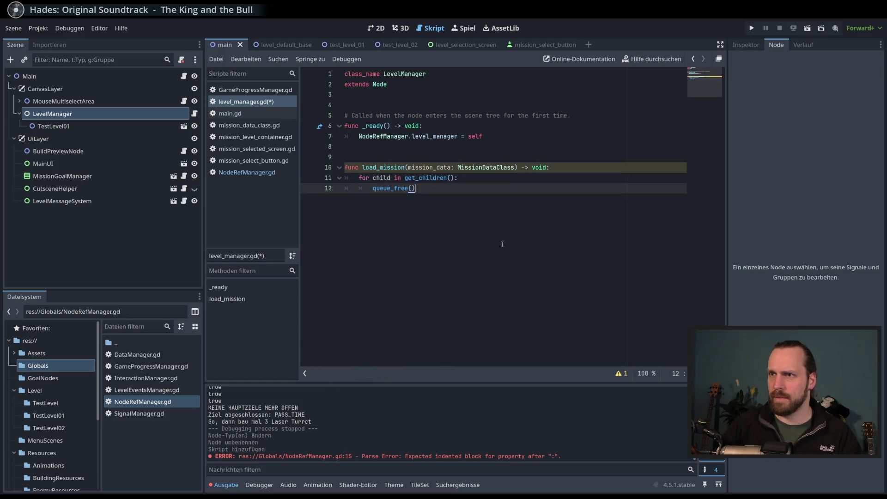
key(Return)
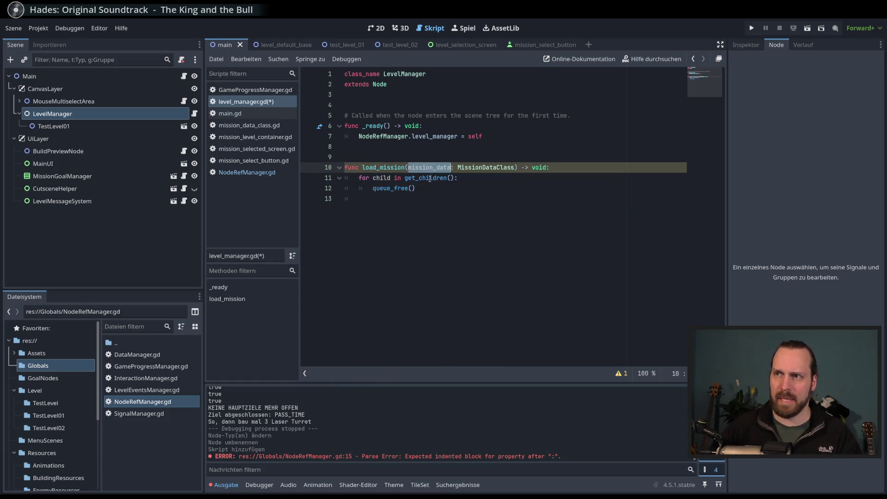
click(430, 179)
double_click(430, 179)
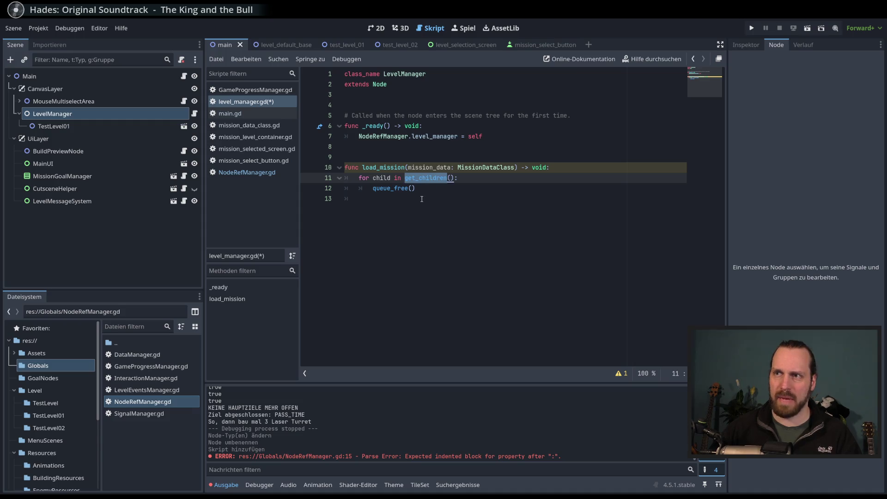
click(422, 199)
click(429, 191)
click(432, 194)
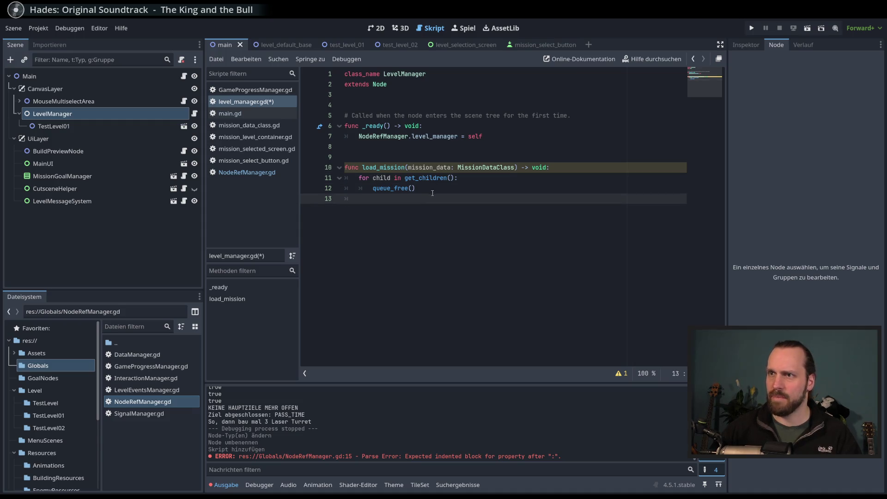
ctrl+click(429, 179)
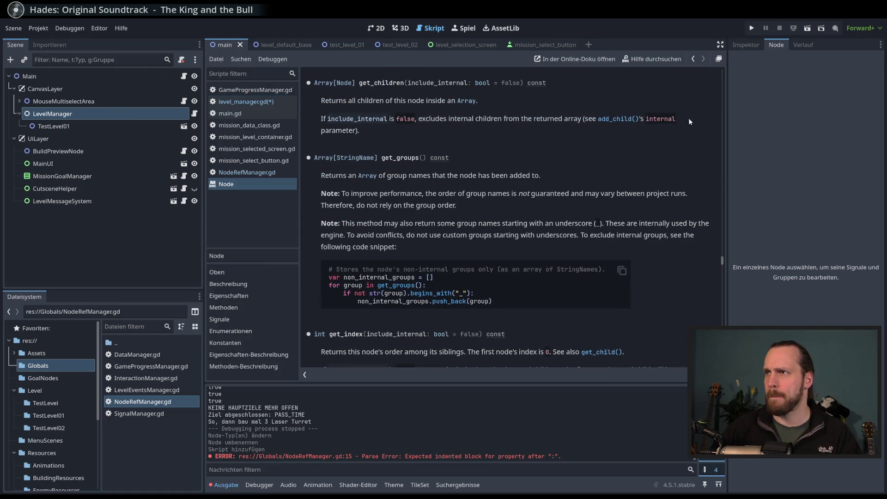
mouse_move(722, 262)
mouse_down()
mouse_move(701, 85)
mouse_move(701, 101)
mouse_up()
scroll(700, 96, up, 5)
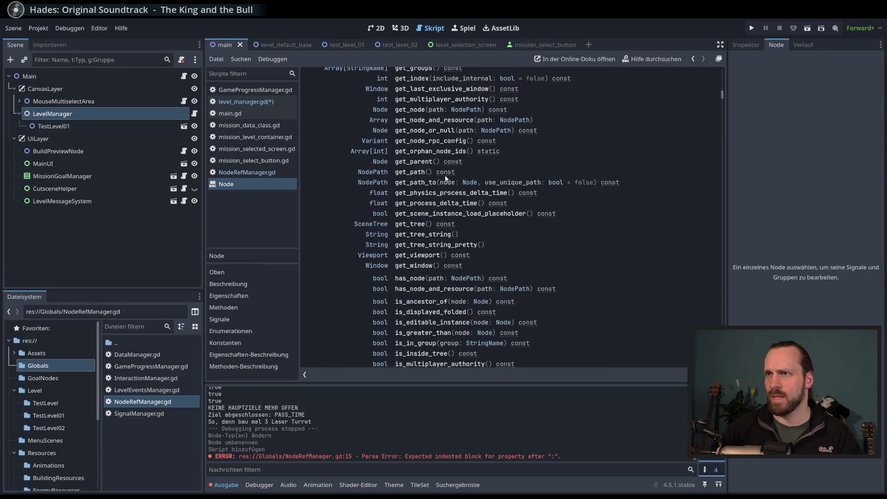
scroll(419, 172, up, 3)
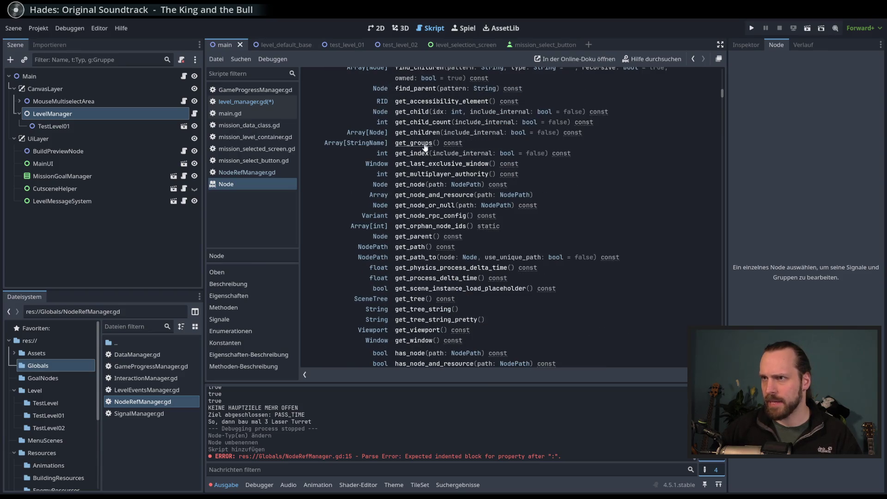
scroll(419, 159, down, 15)
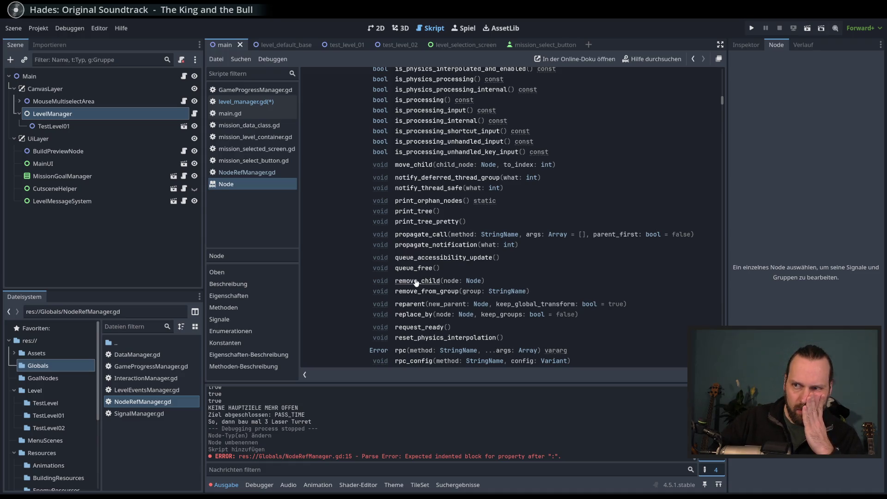
scroll(416, 283, down, 3)
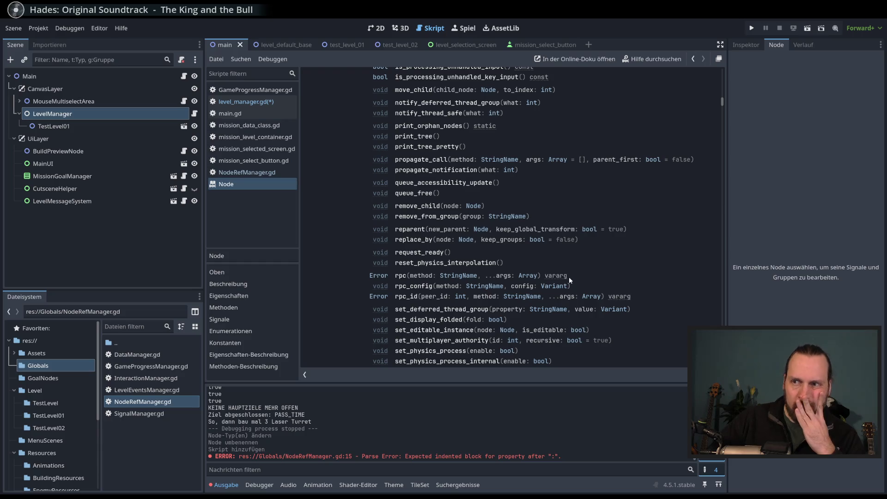
scroll(570, 276, down, 3)
scroll(570, 281, down, 3)
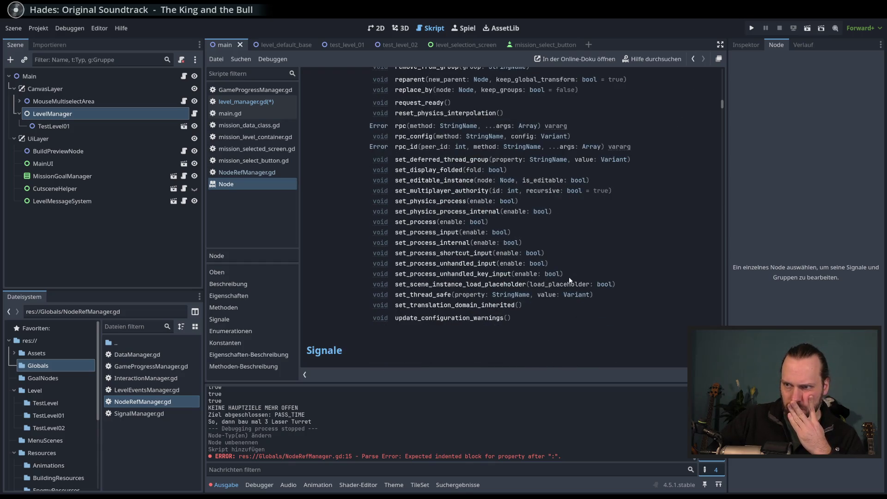
scroll(570, 280, up, 20)
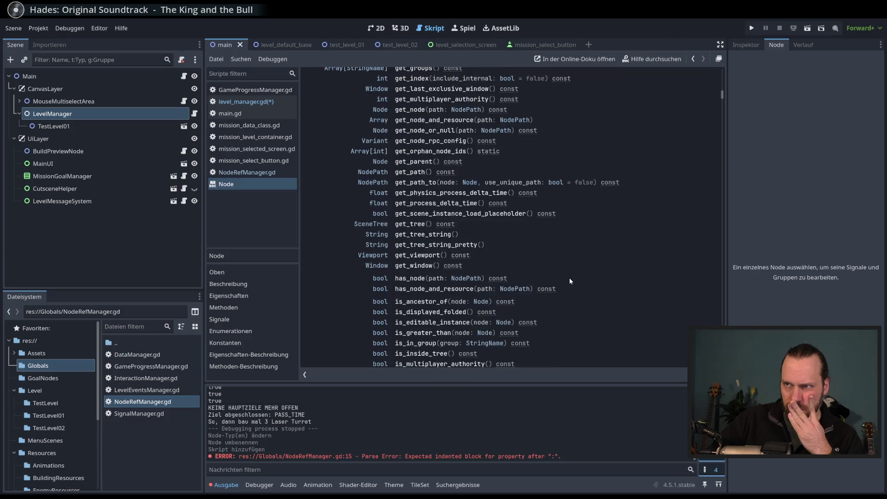
scroll(570, 280, up, 6)
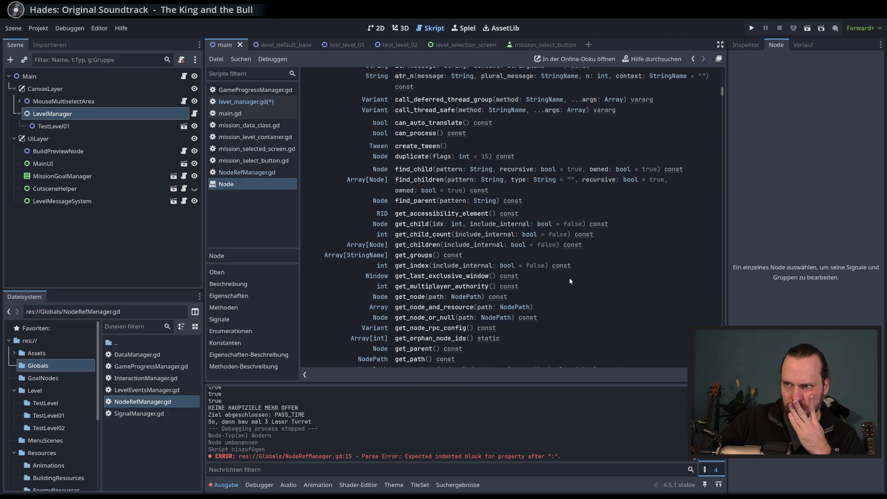
scroll(569, 280, up, 5)
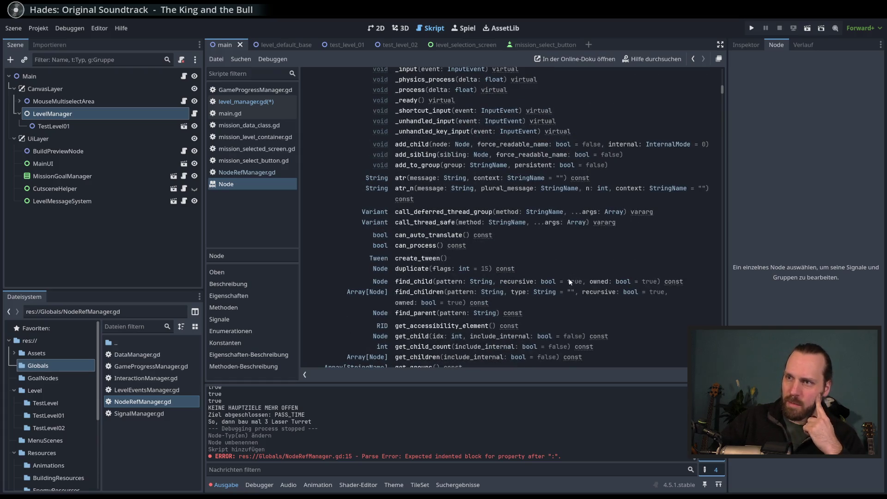
scroll(569, 281, up, 6)
scroll(570, 280, down, 2)
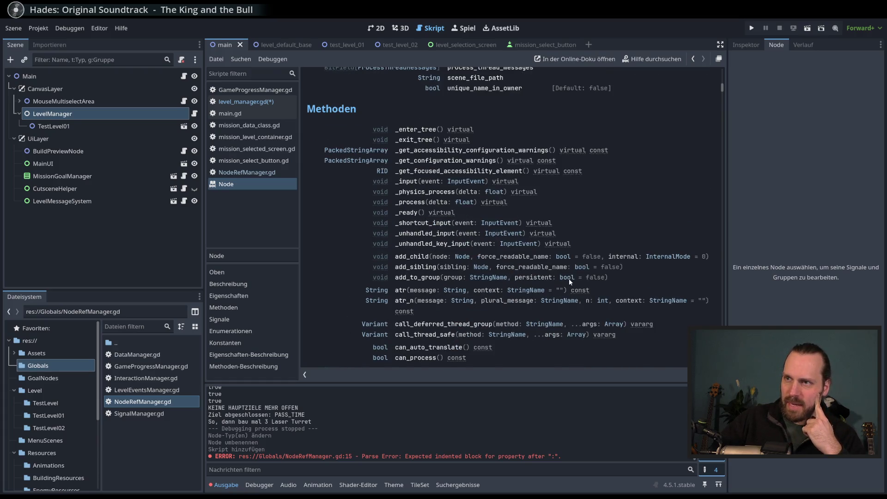
scroll(569, 279, down, 1)
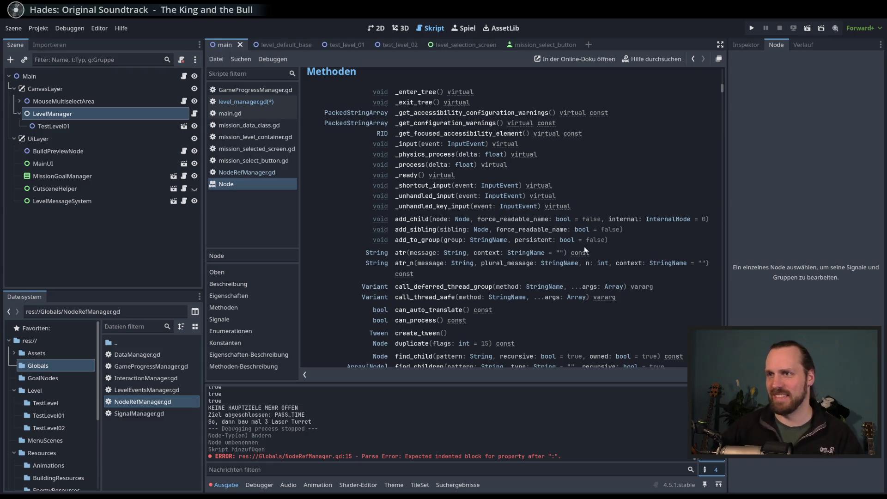
scroll(573, 243, down, 3)
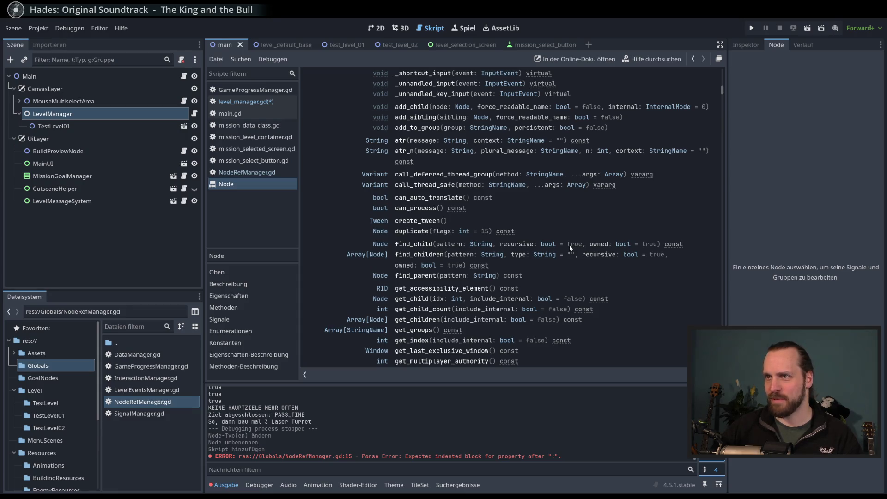
scroll(570, 247, down, 3)
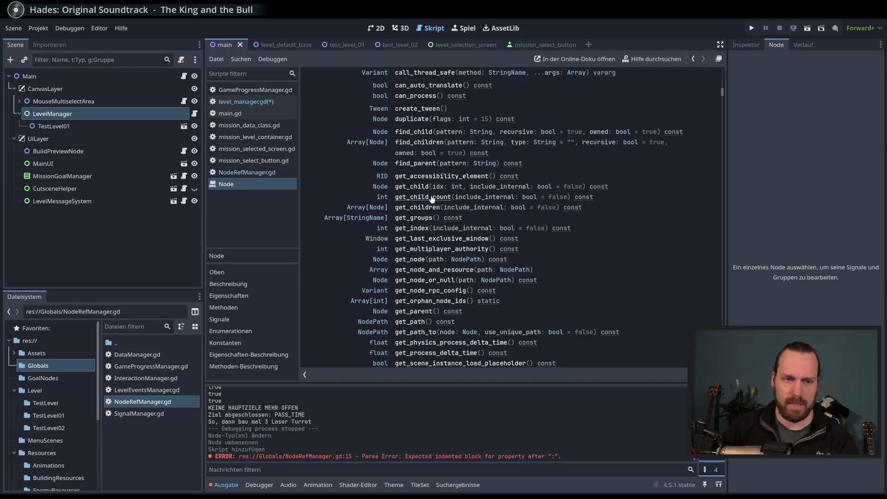
click(246, 101)
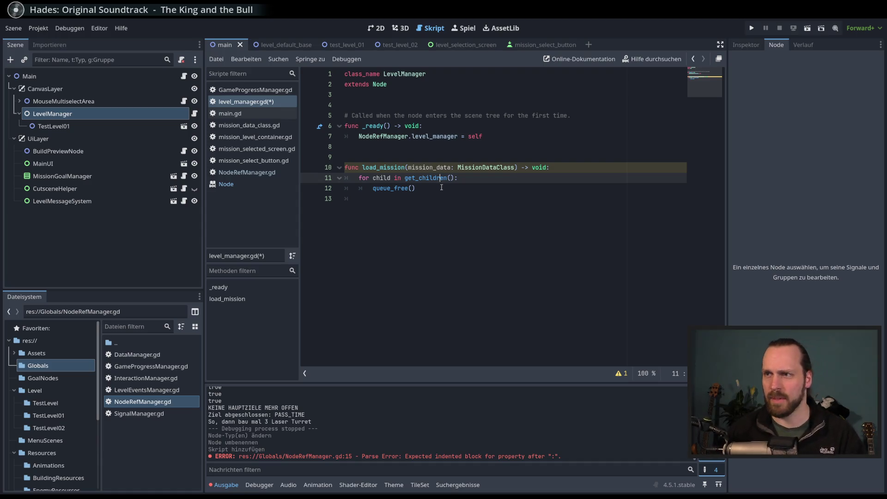
Step: Add a new line after queue_free() on line 12 and remove the extra blank line
click(442, 187)
key(Return)
key(Return)
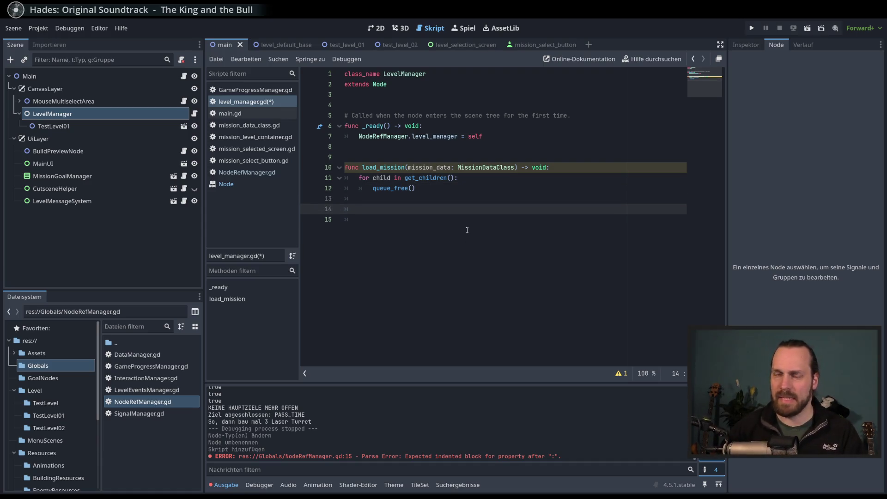
key(Delete)
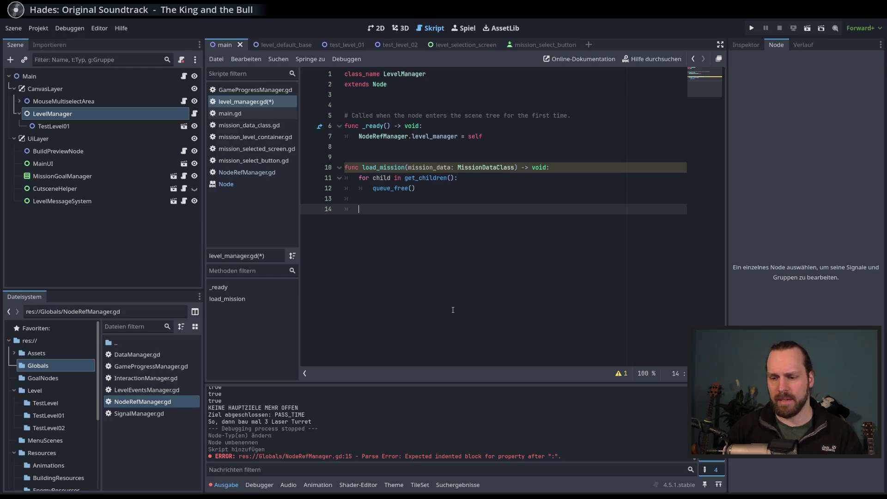
Step: Write var level = load(mission_data.level_scene) and save the script
text(var new_)
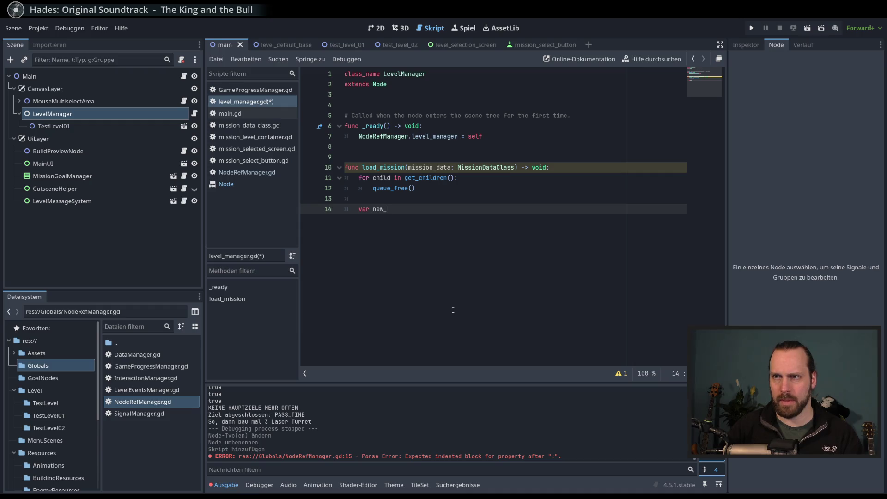
key(BackSpace)
key(BackSpace)
key(BackSpace)
text(kl)
key(BackSpace)
key(BackSpace)
text(level = )
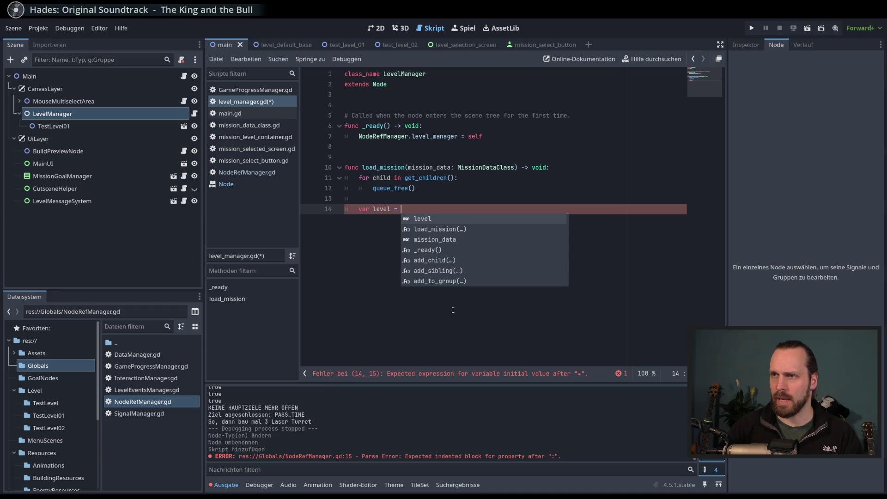
text(mission_data)
key(BackSpace)
key(BackSpace)
key(BackSpace)
text(load)
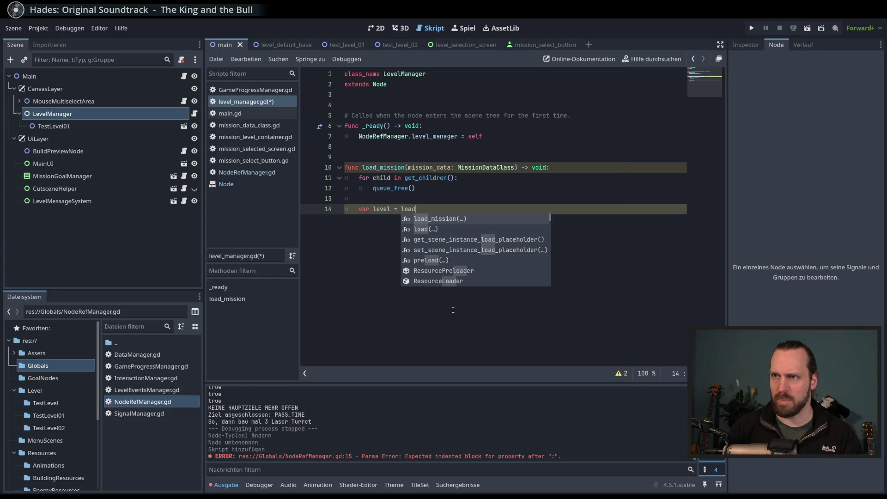
key(Down)
key(Return)
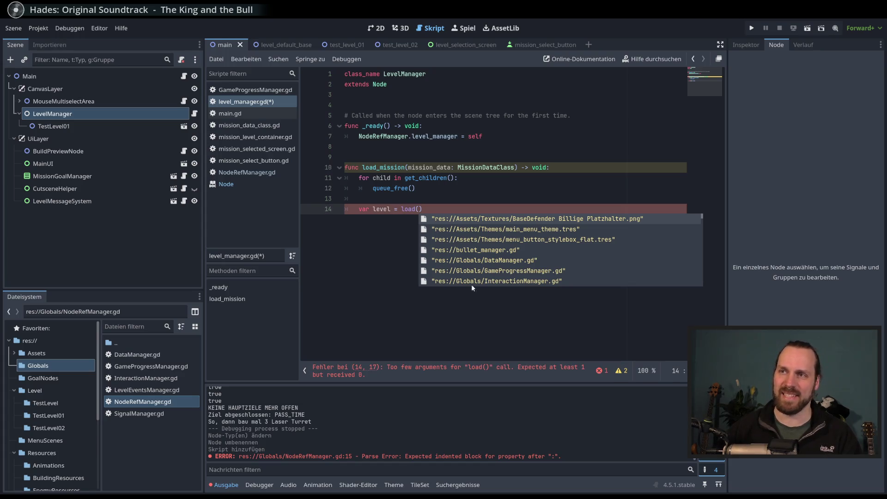
text(miss)
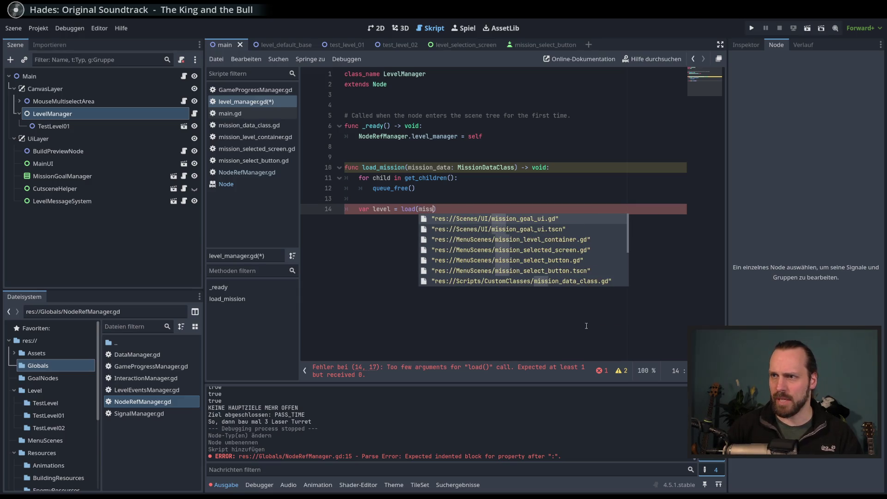
text(ion_)
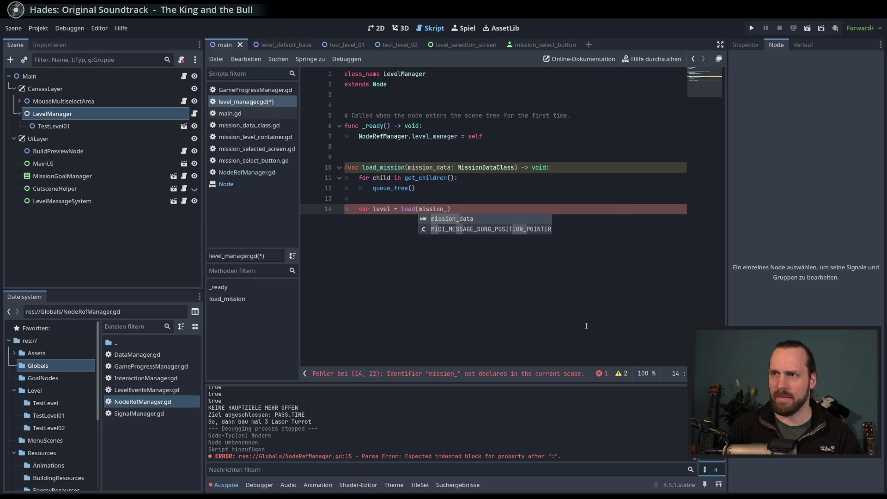
key(Return)
text(.)
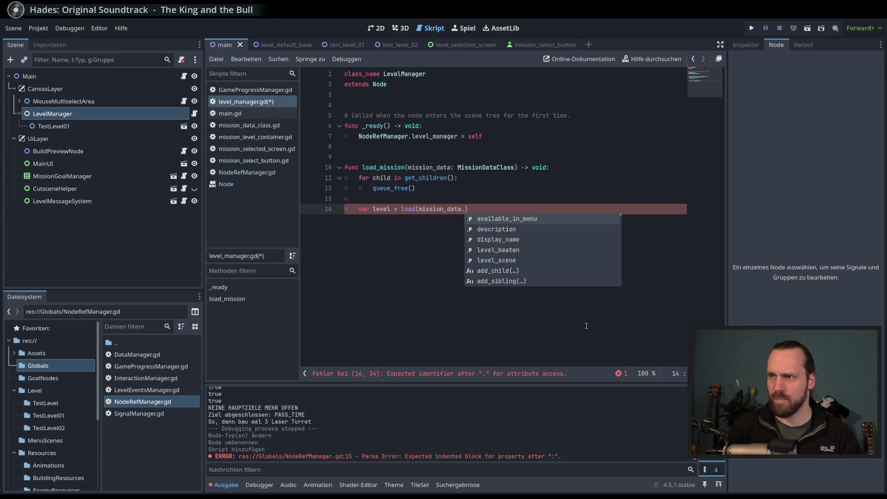
key(Down)
key(Down)
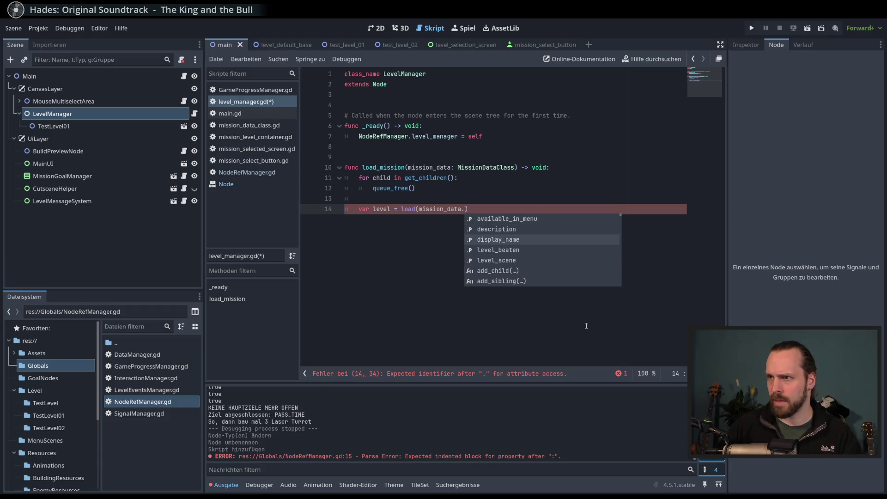
key(Down)
key(Down)
key(Return)
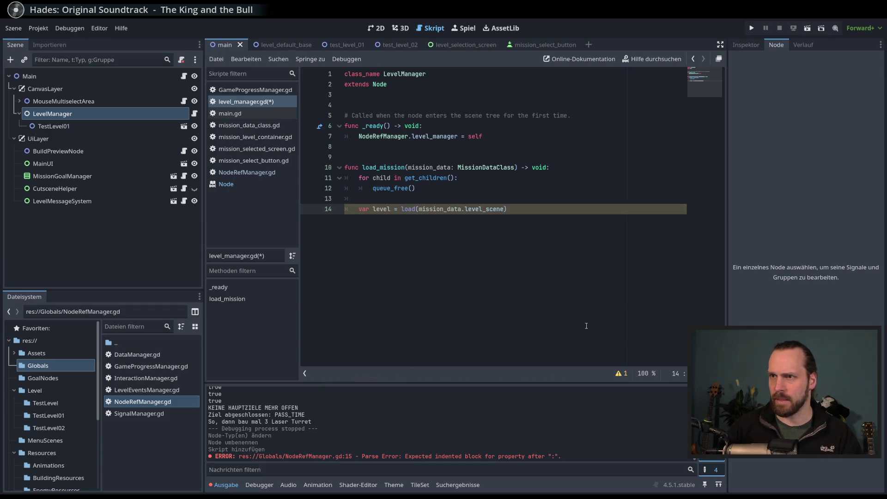
key(ctrl+s)
Step: Add add_child(level) on the next line and save level_manager.gd again
key(Return)
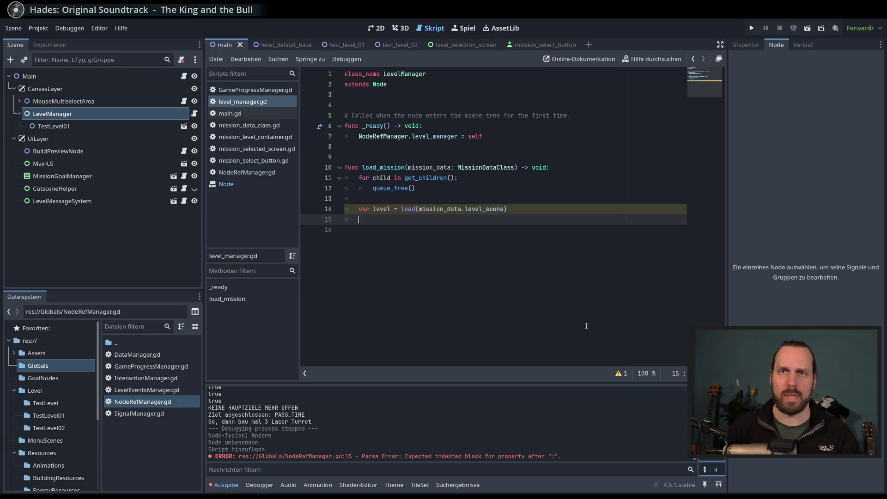
text(add_c)
key(Return)
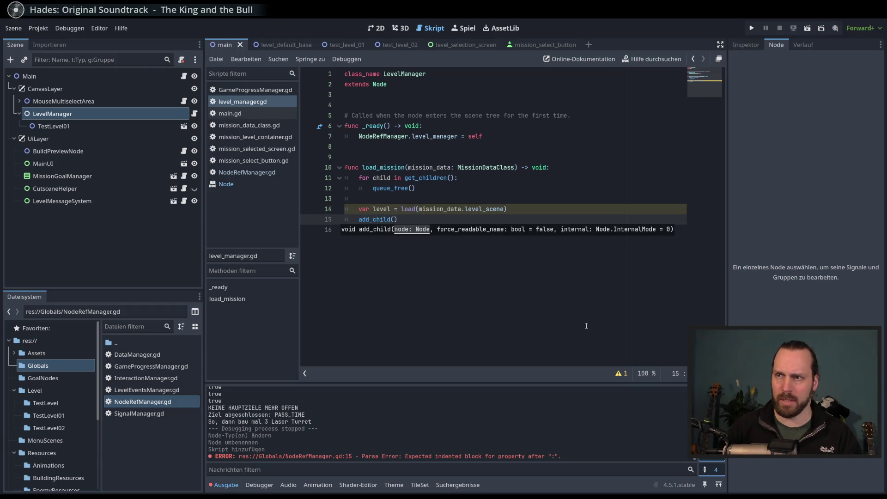
key(Escape)
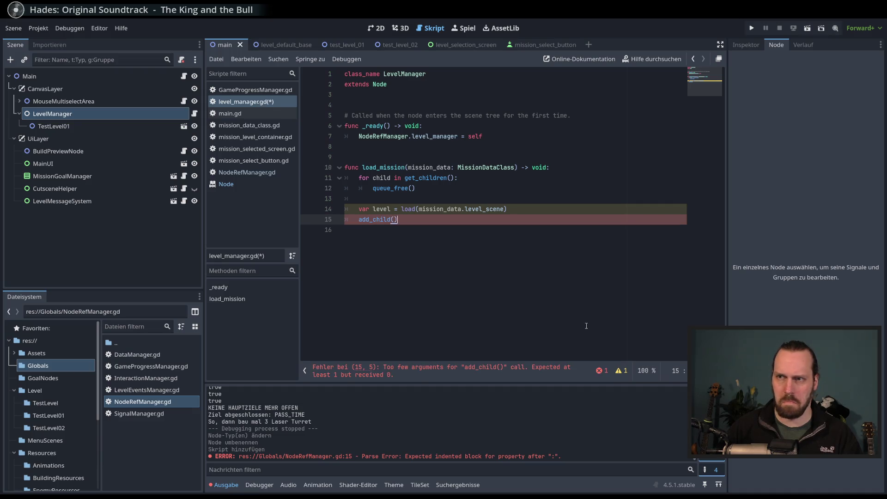
text(lev)
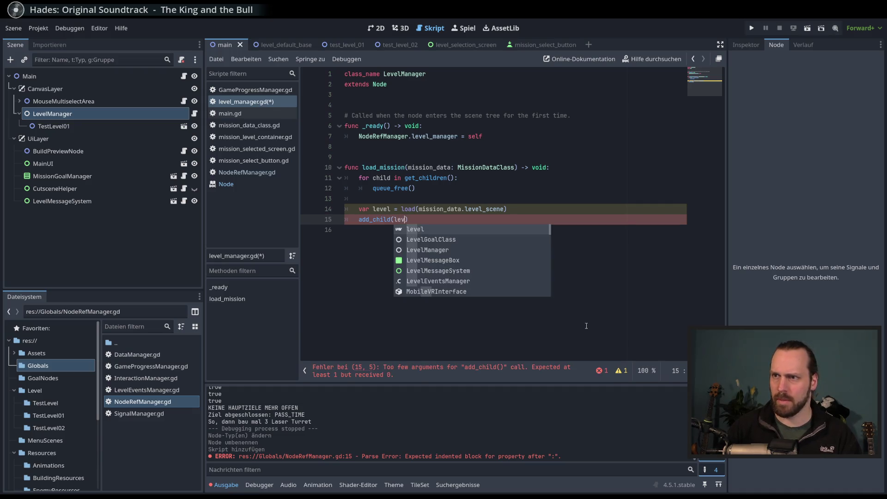
key(Return)
key(ctrl+s)
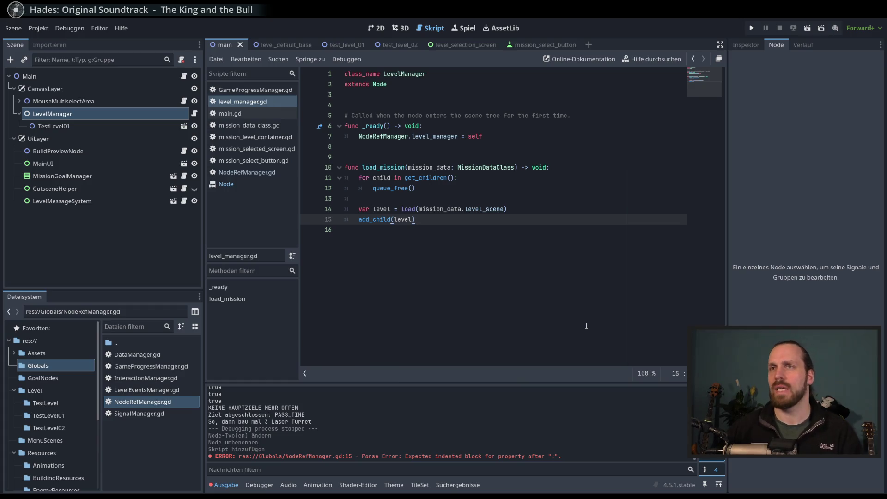
click(546, 267)
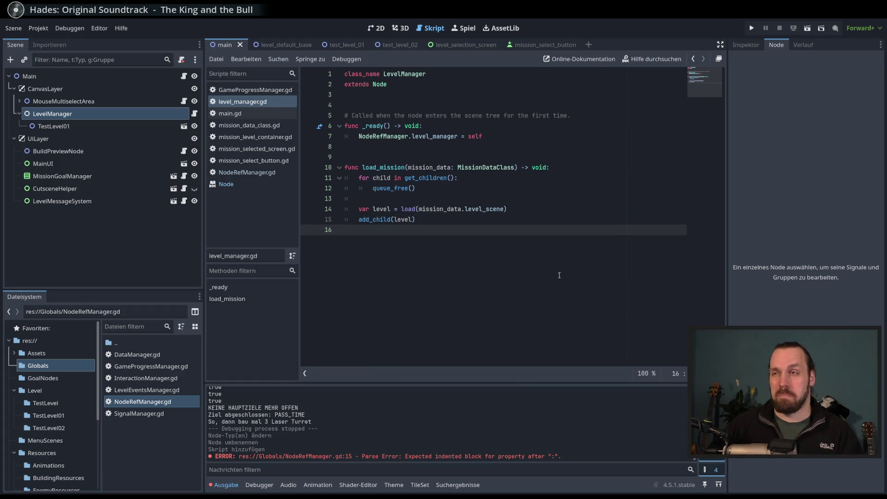
double_click(385, 167)
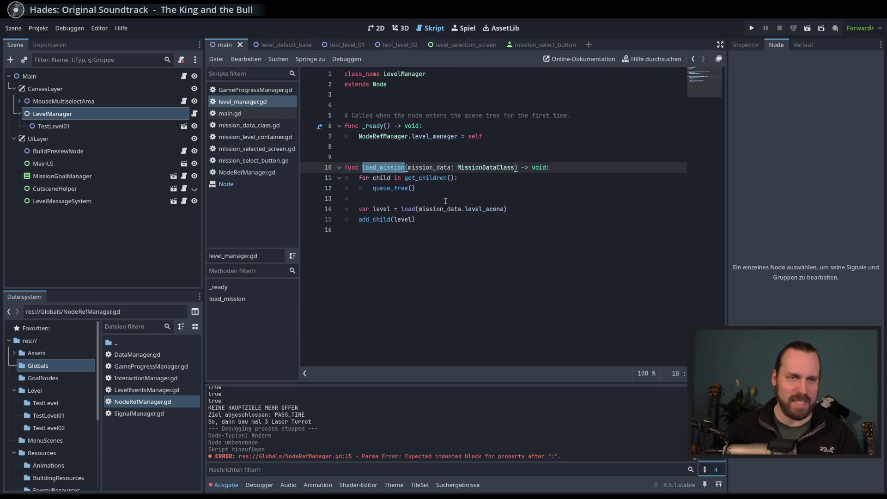
Step: Check mission_select_button.gd, then open level_selection_screen and the MissionSelectedScreen script's print line
click(253, 162)
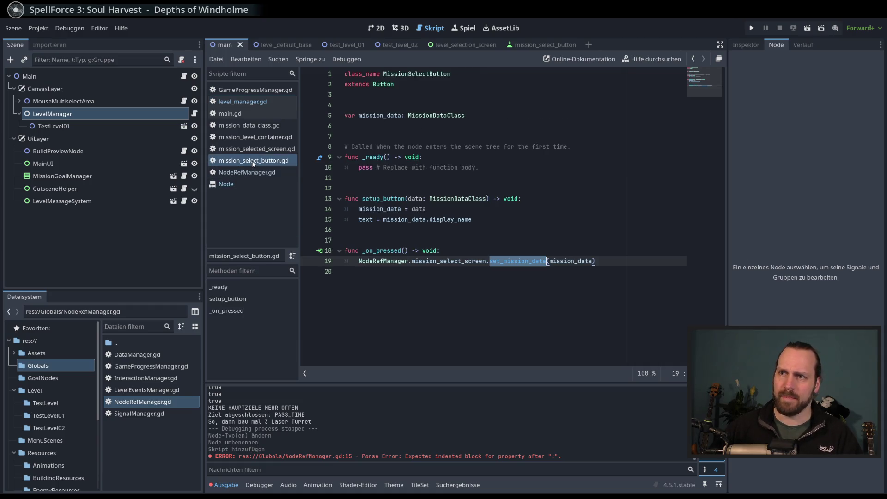
click(510, 275)
click(542, 261)
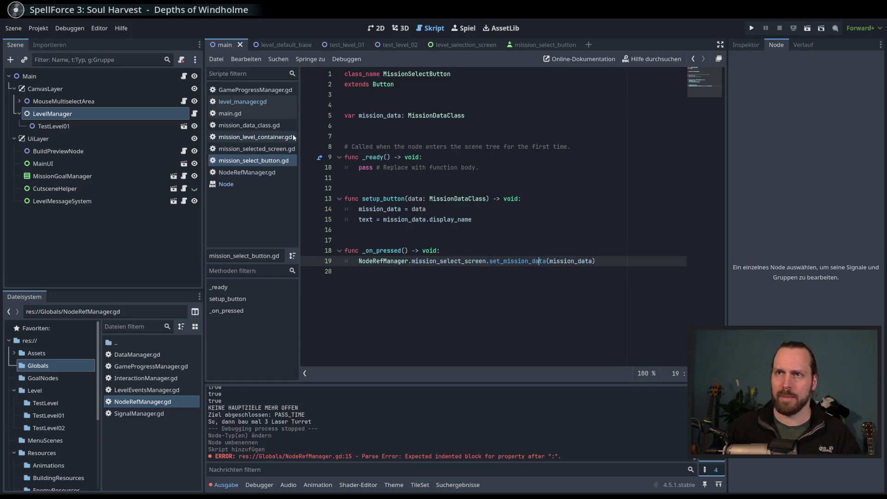
click(460, 45)
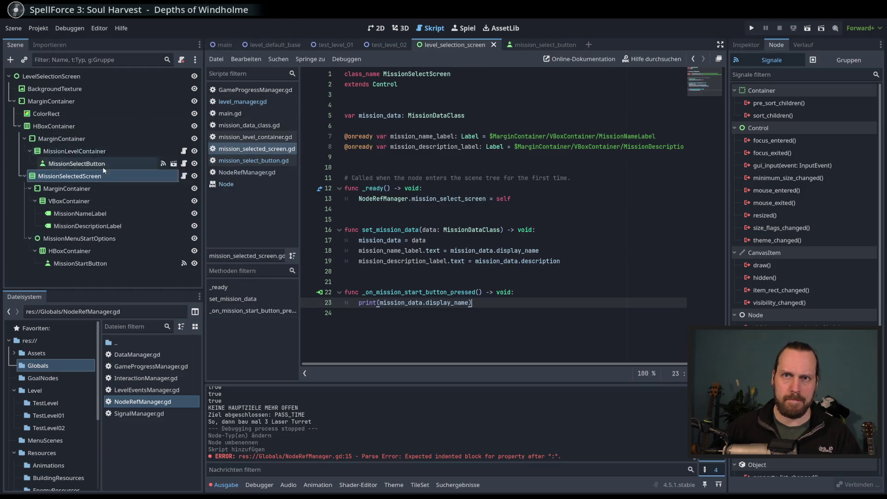
click(139, 176)
click(185, 177)
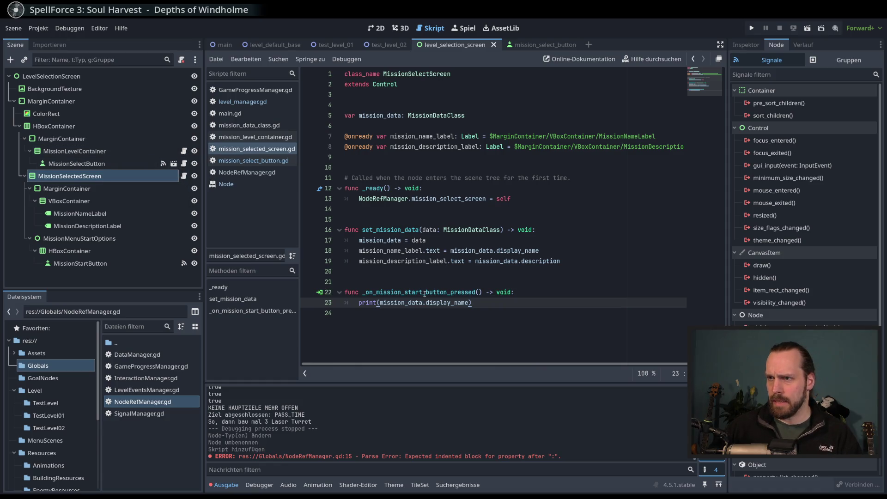
click(507, 305)
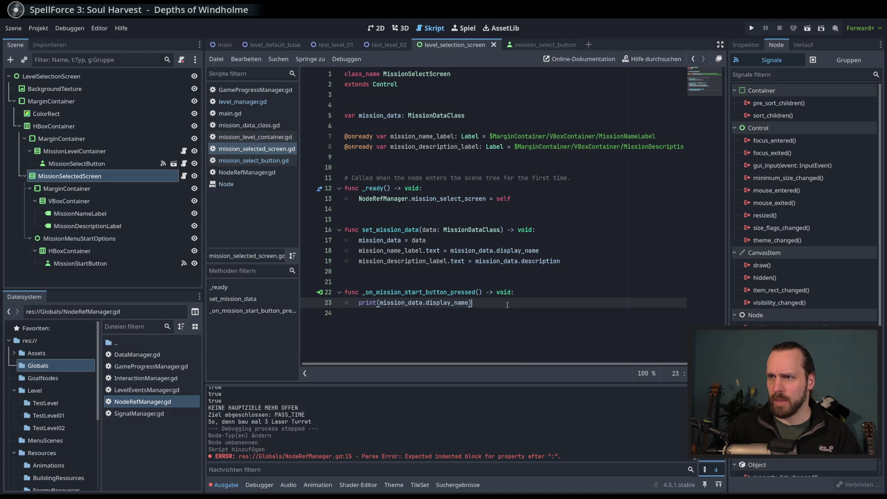
Step: Add NodeRefManager.level_manager.load_mission(mission_data) under the print call, then run the project
key(Return)
text(No)
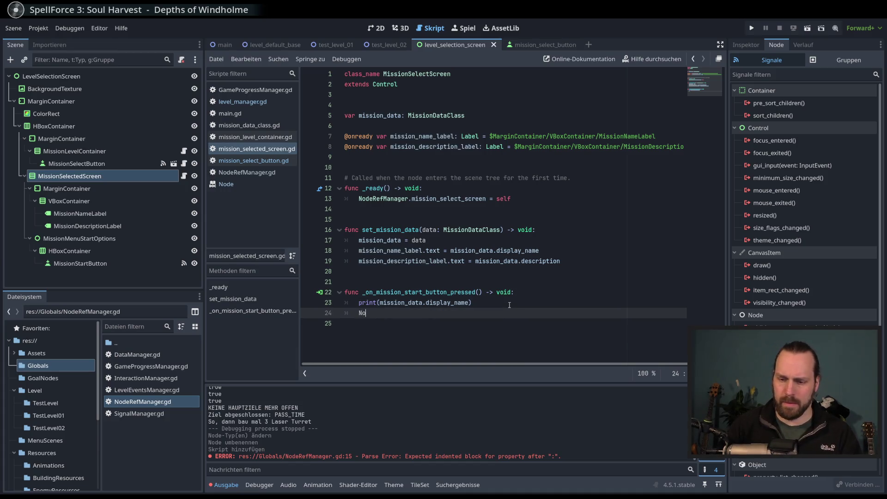
text(deRefManager.)
key(Return)
key(shift+Home)
key(BackSpace)
text(NodeRef)
key(Return)
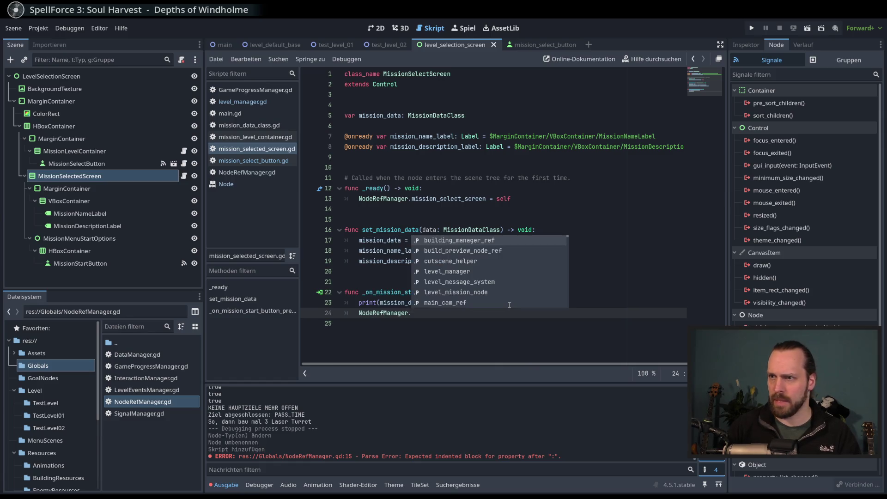
text(level)
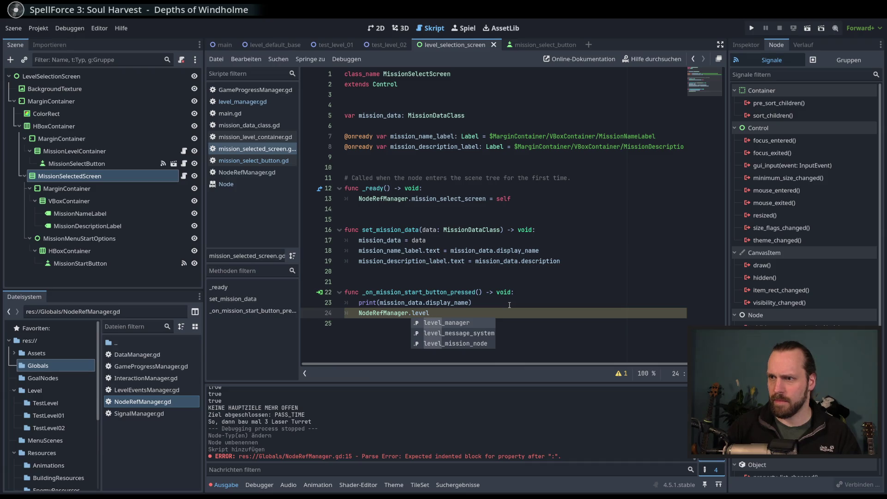
key(Return)
text(.)
key(Return)
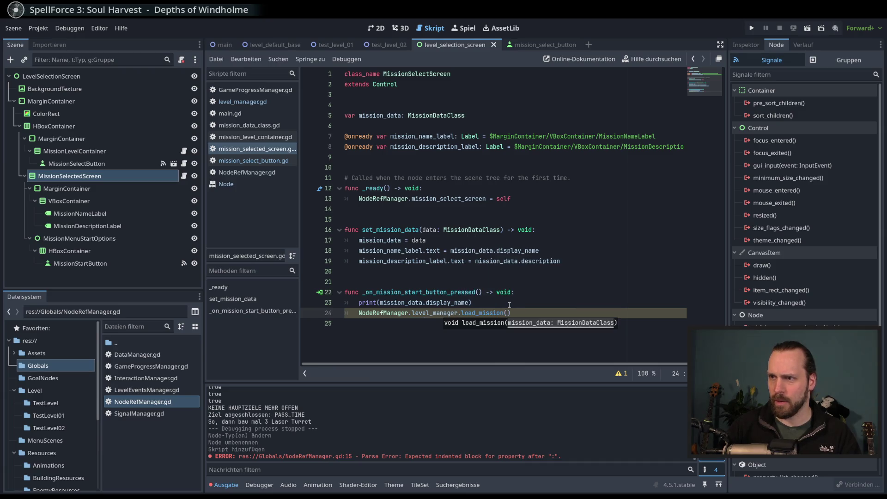
text(miss)
key(Return)
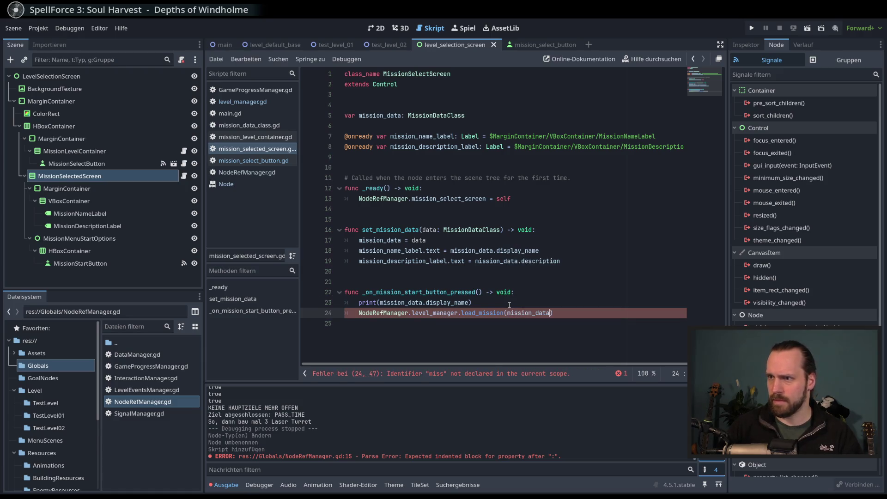
key(End)
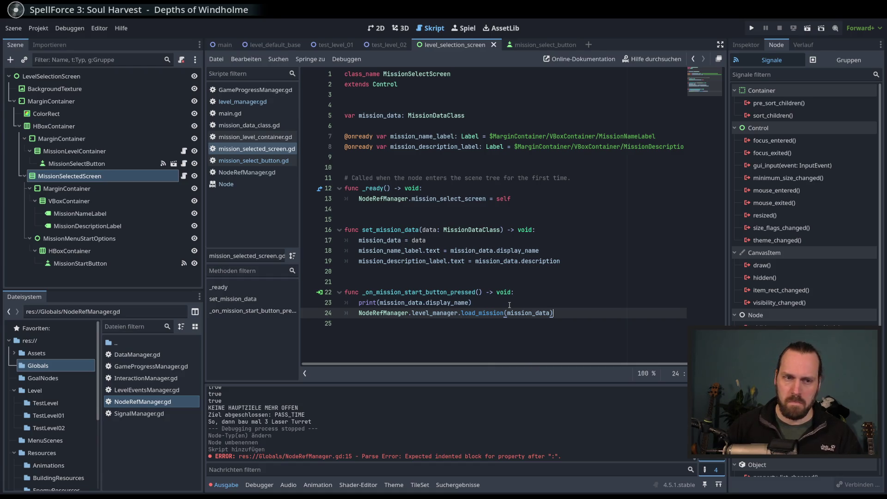
key(F5)
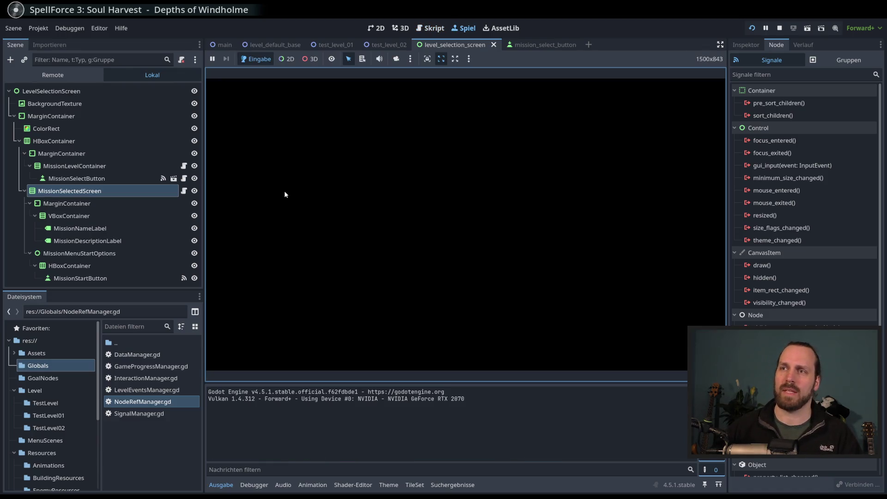
Step: Rerun the game, inspect the running LevelSelectionScreen node, start the mission, and check line 24
key(F8)
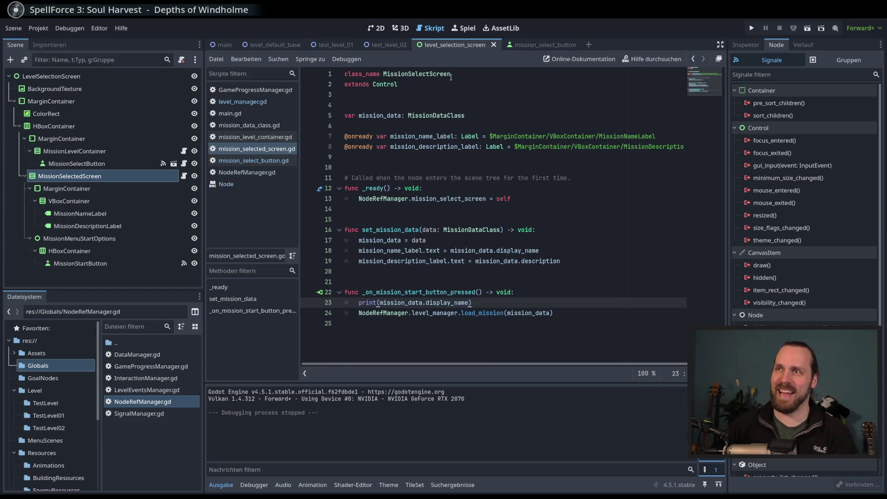
key(F5)
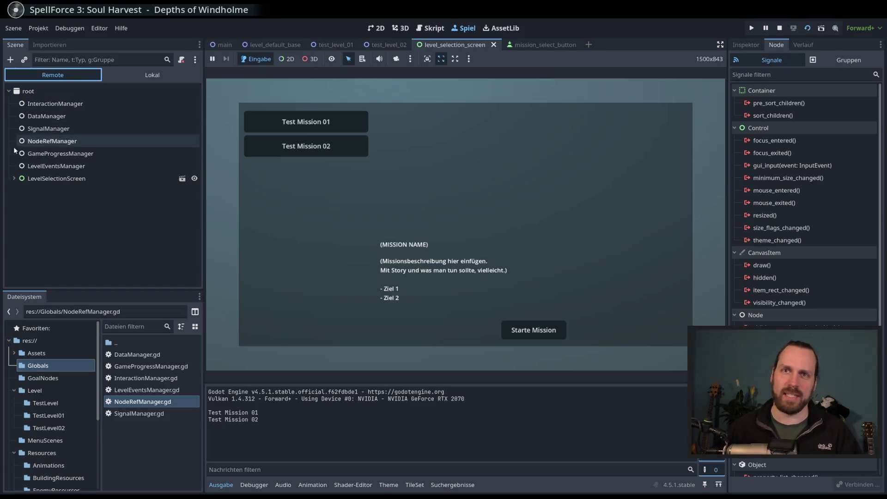
click(28, 178)
click(14, 178)
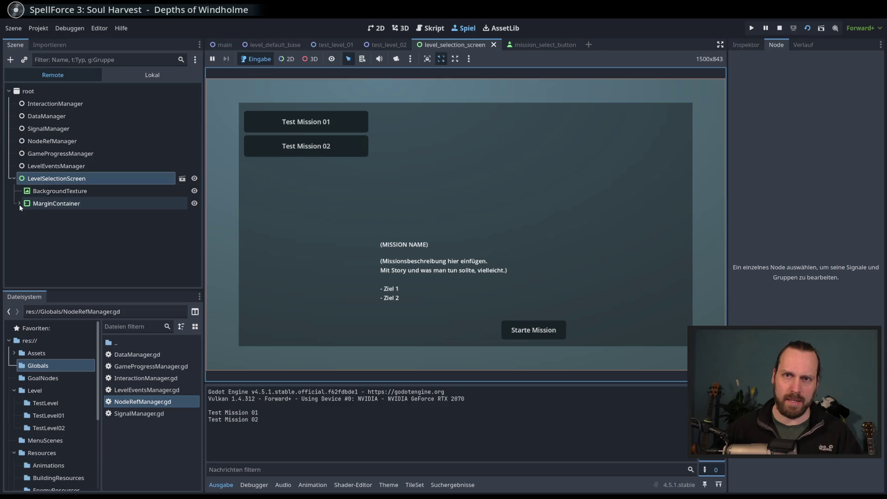
click(12, 178)
click(12, 178)
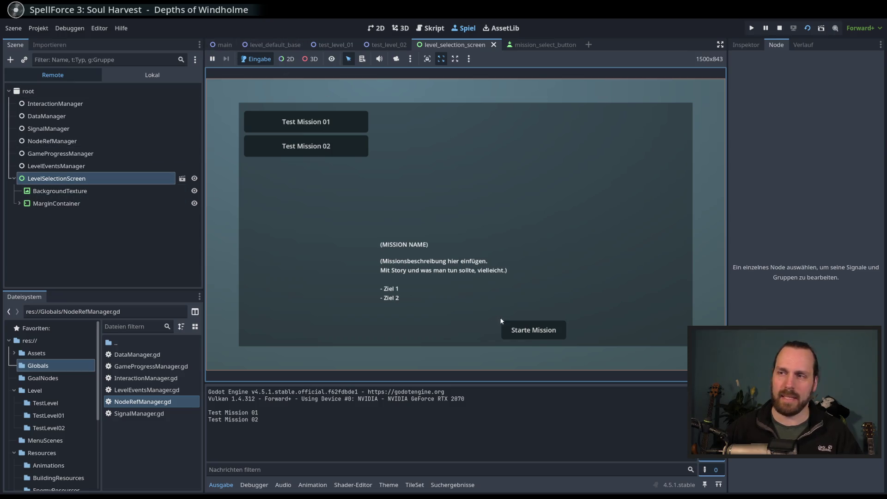
click(536, 328)
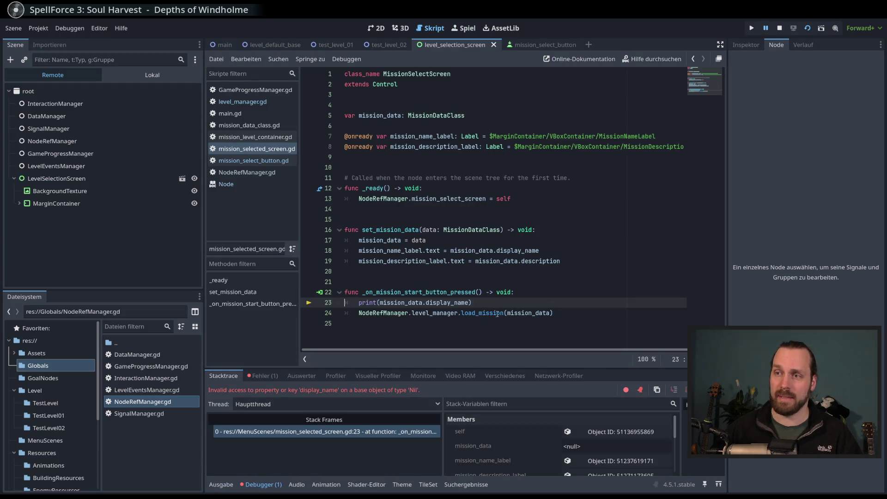
double_click(406, 303)
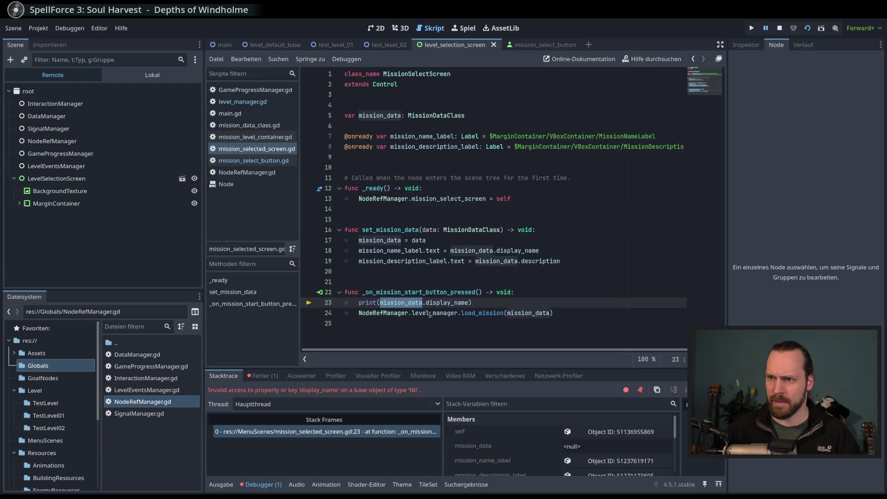
click(566, 315)
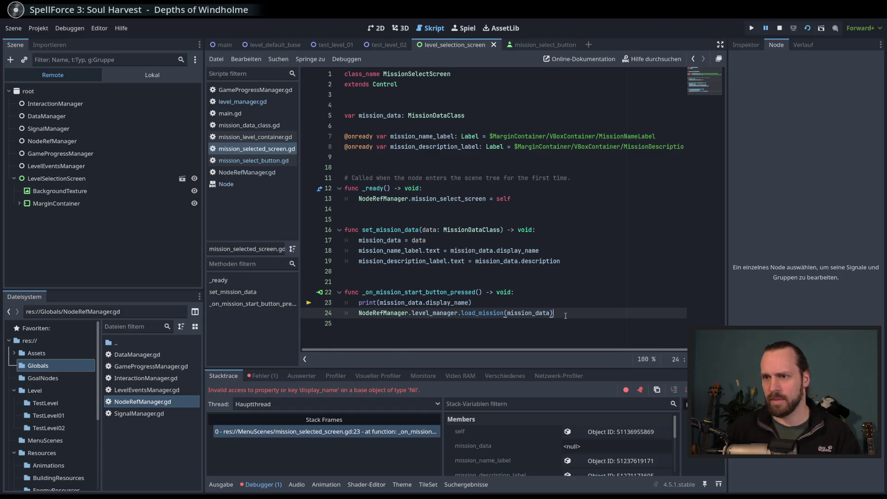
Step: Relaunch, start Test Mission 01 until load_mission fails on Nil, stop, and open the main scene
key(F8)
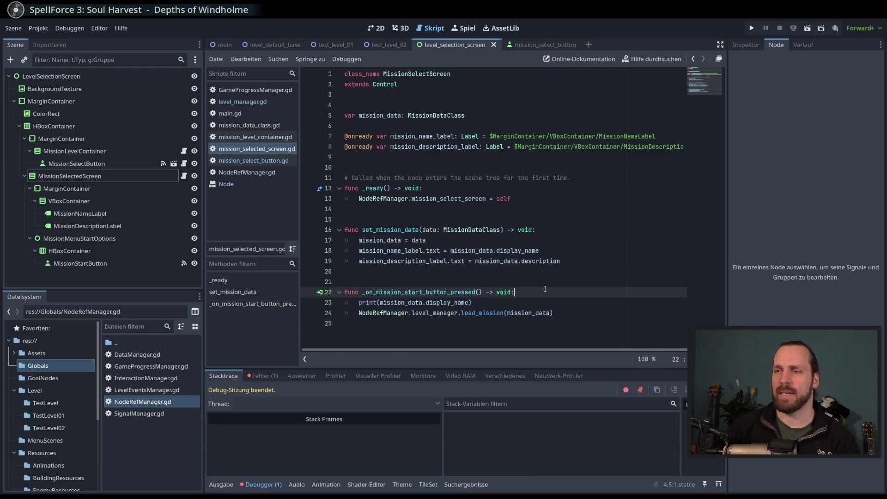
key(F6)
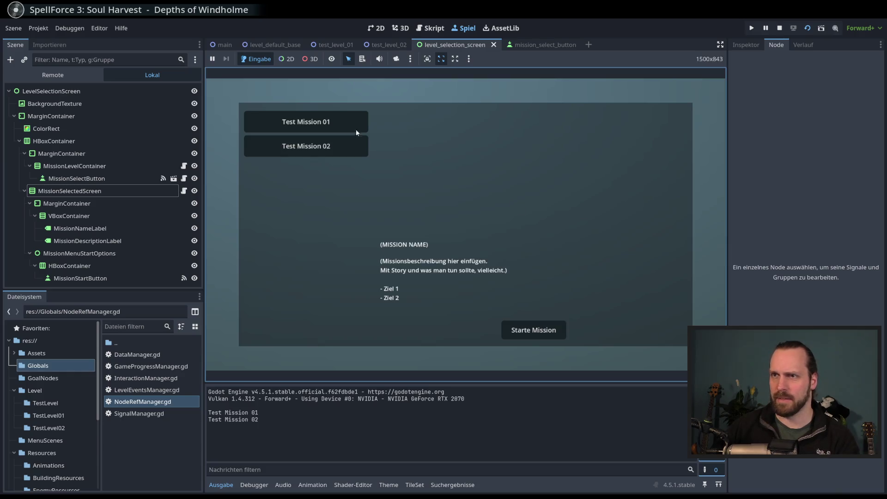
click(353, 129)
click(541, 329)
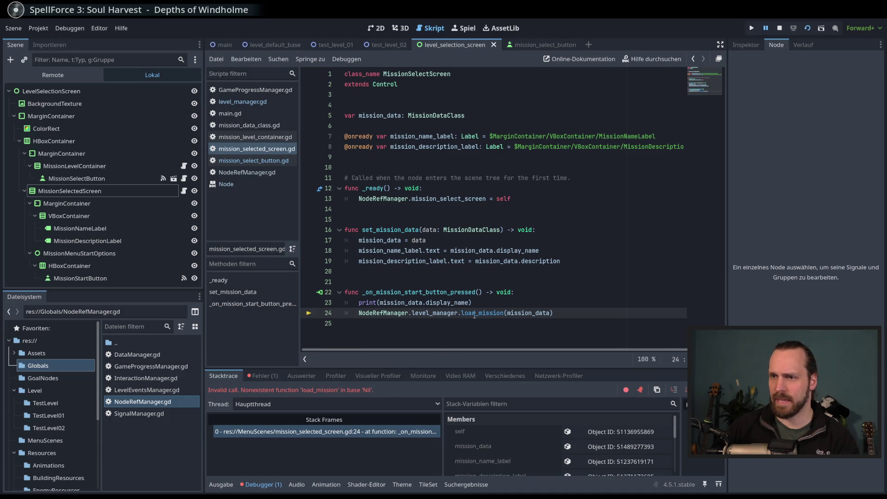
key(F8)
click(570, 317)
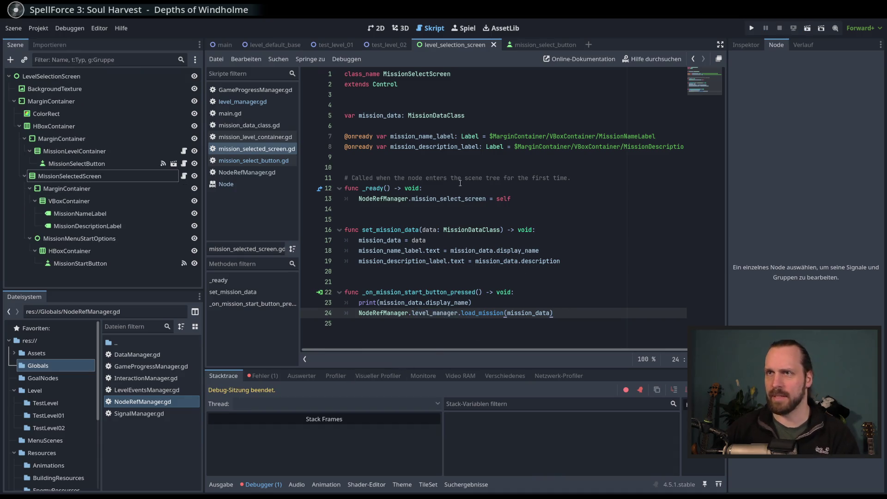
click(225, 45)
Step: Select the Main root node and view the main scene's level in the 2D editor
mouse_move(47, 85)
mouse_down()
mouse_move(79, 181)
mouse_move(338, 98)
mouse_up()
click(92, 76)
click(376, 28)
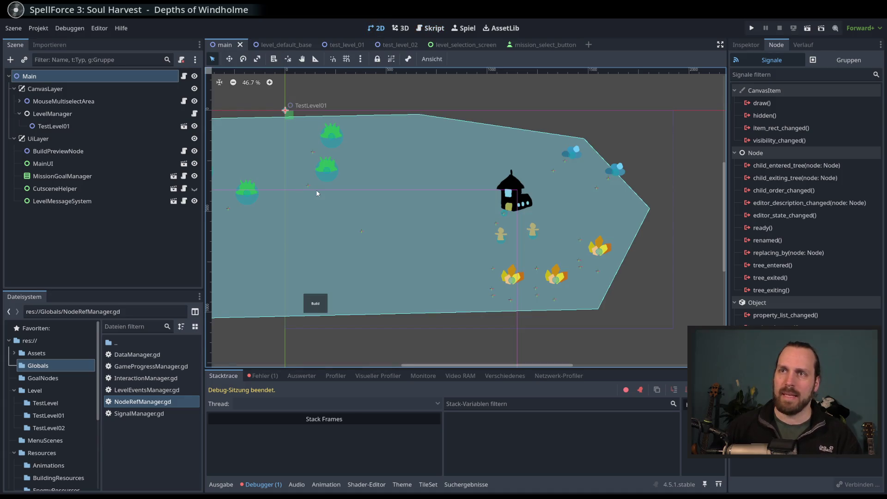
scroll(317, 194, down, 2)
click(40, 76)
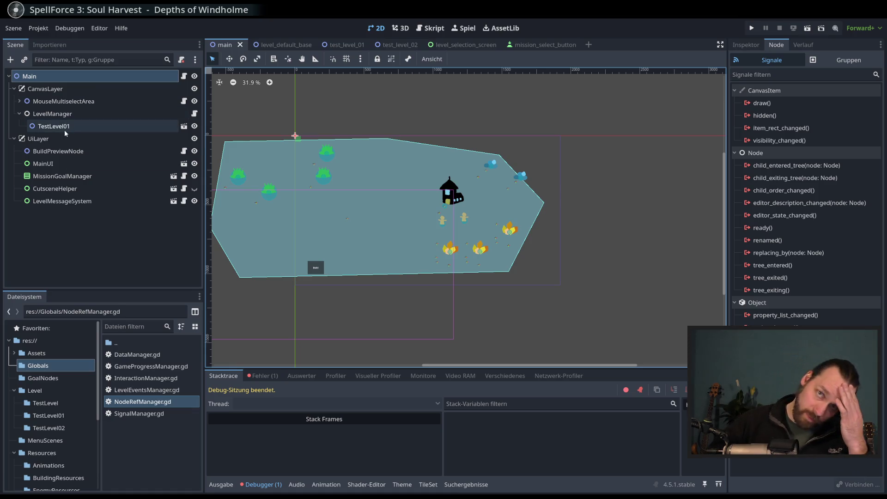
click(78, 235)
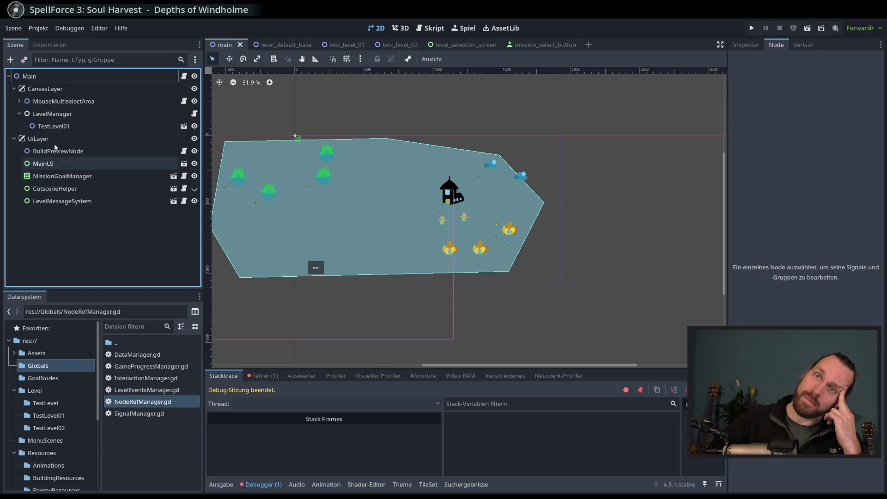
Step: Instance level_selection_screen.tscn into the main scene, then delete that instance again
key(ctrl+shift+a)
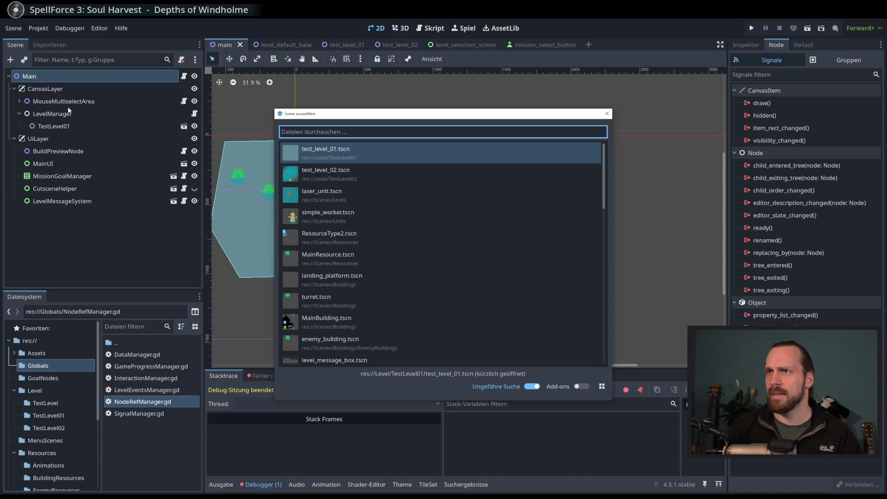
text(level)
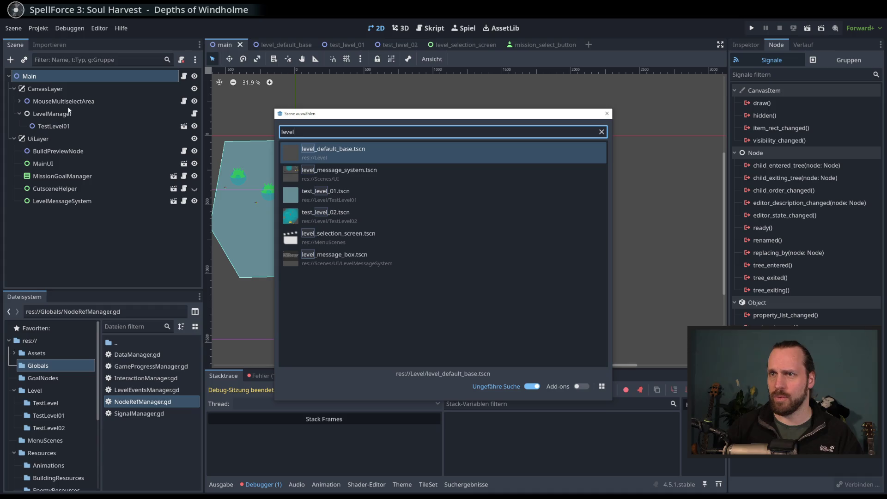
text(_se)
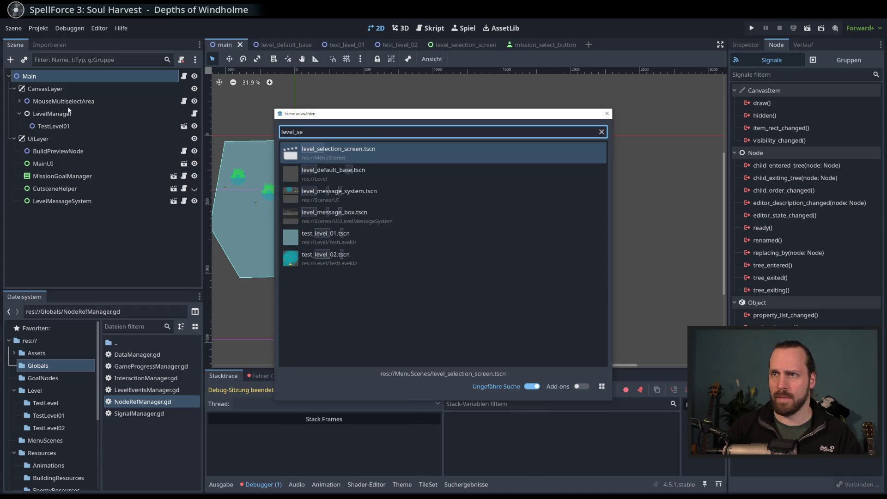
key(Return)
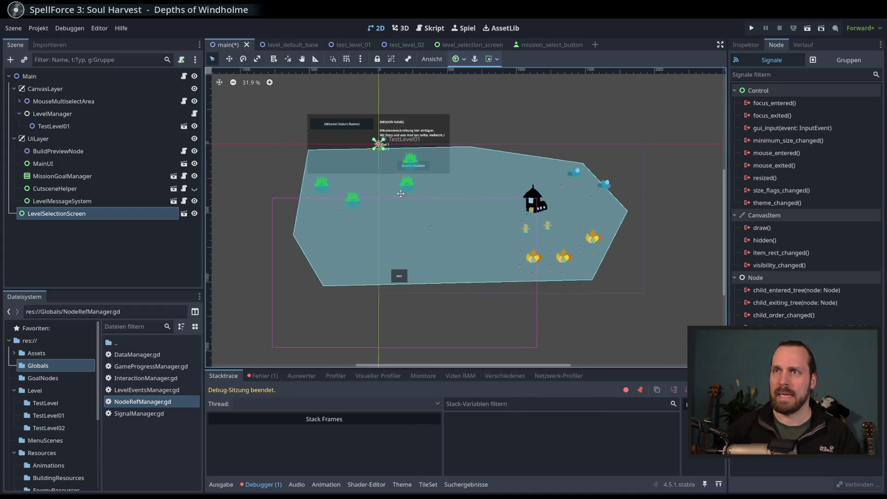
click(83, 214)
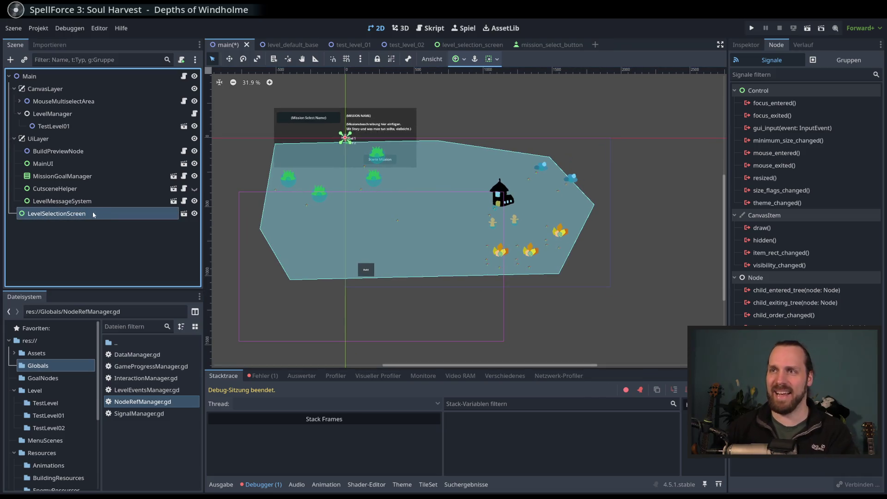
key(Delete)
key(Return)
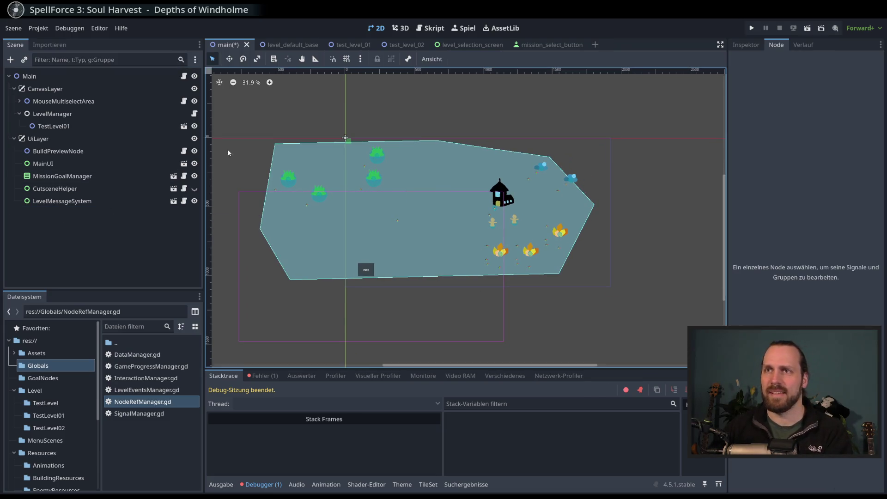
click(46, 138)
click(68, 227)
Step: Open and review main.gd, the script attached to the Main root node
click(46, 140)
click(73, 228)
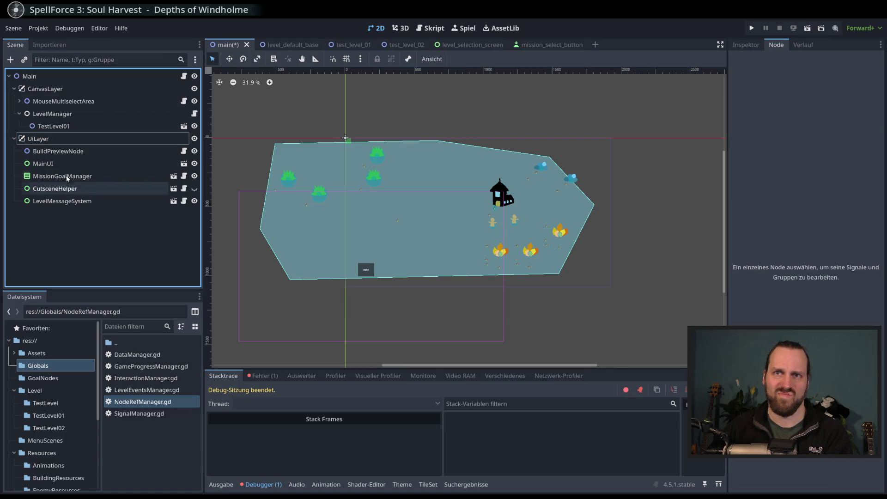
click(26, 77)
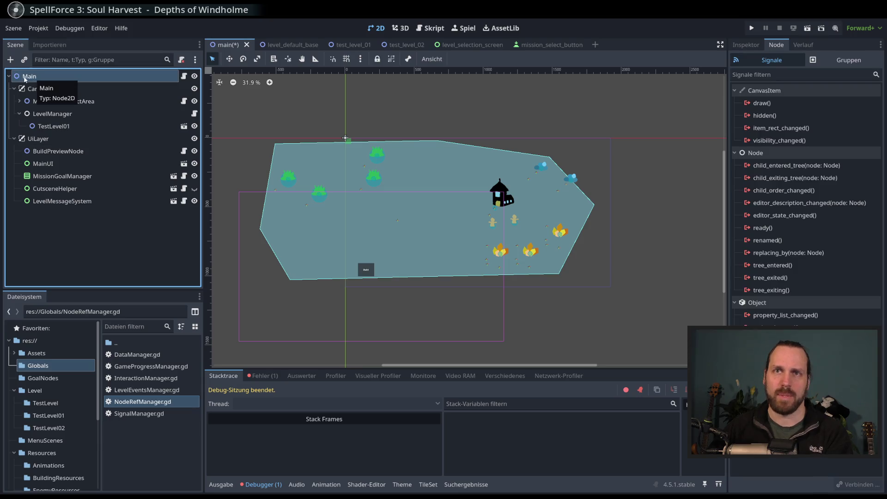
click(184, 76)
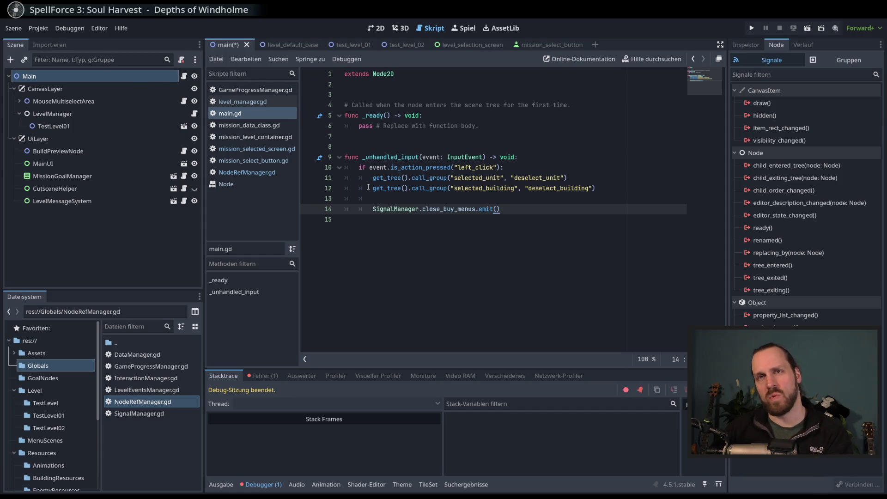
mouse_move(370, 190)
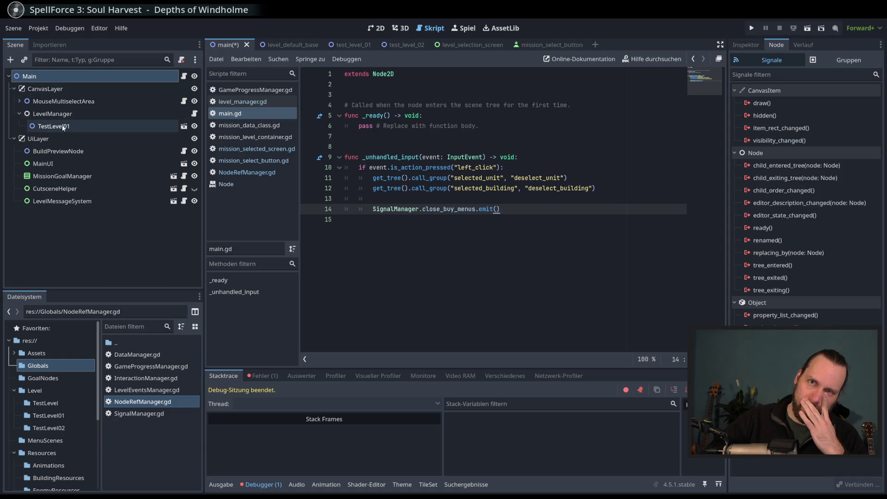
mouse_move(63, 128)
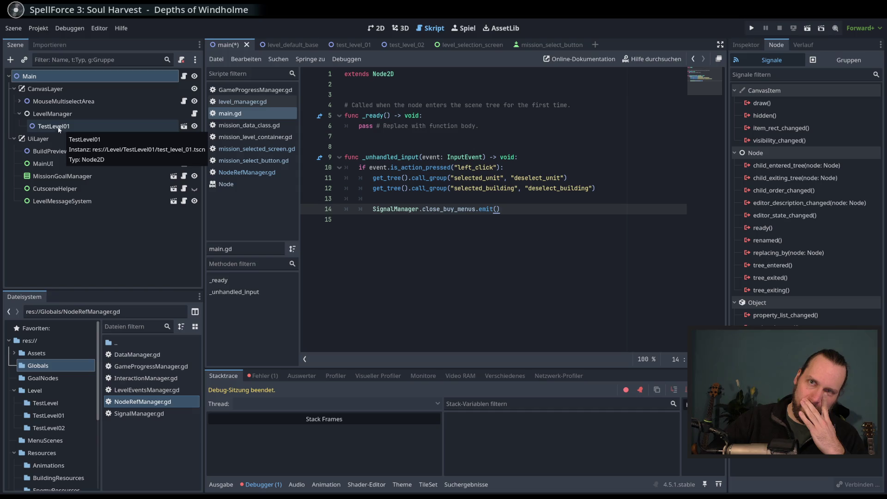
Step: Select CanvasLayer and start adding a new child node under it
click(51, 92)
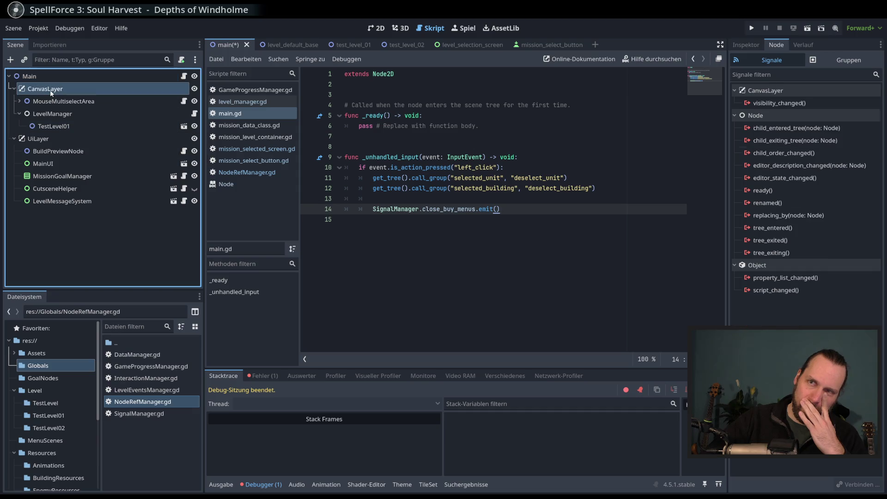
right_click(51, 92)
key(Escape)
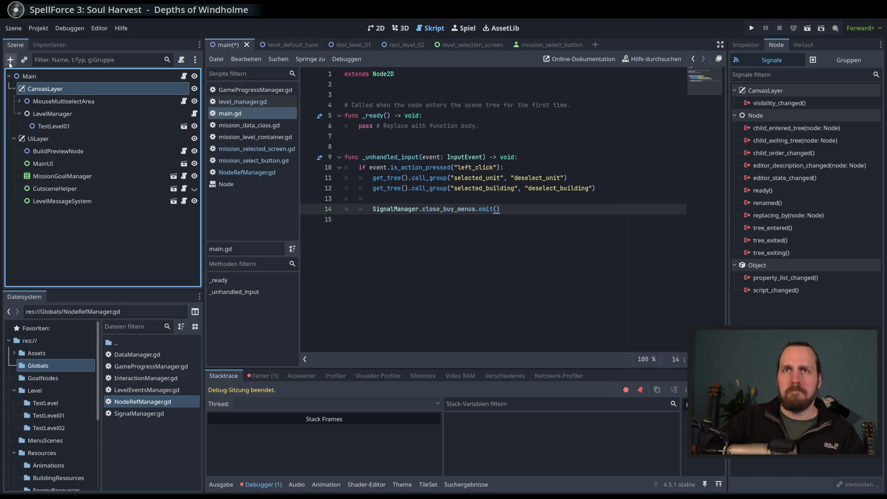
click(10, 61)
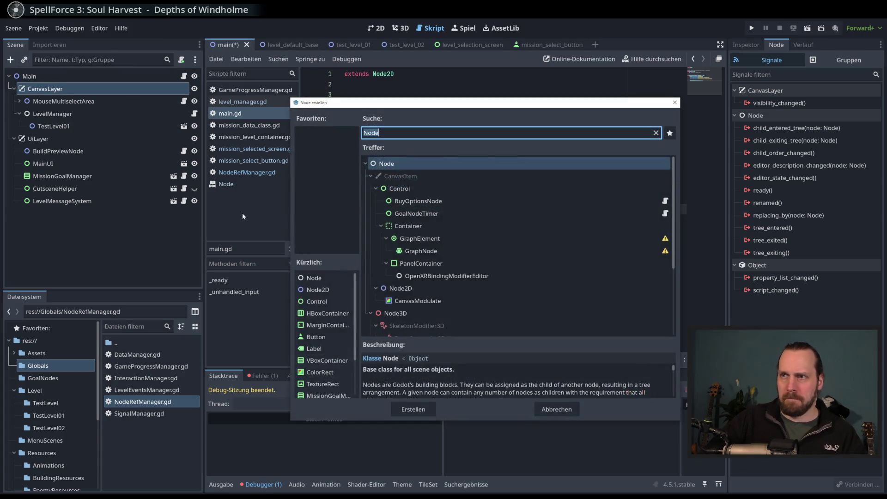
Step: Create a Node2D, rename it InputHandler, and move it to CanvasLayer's first child
text(Node2)
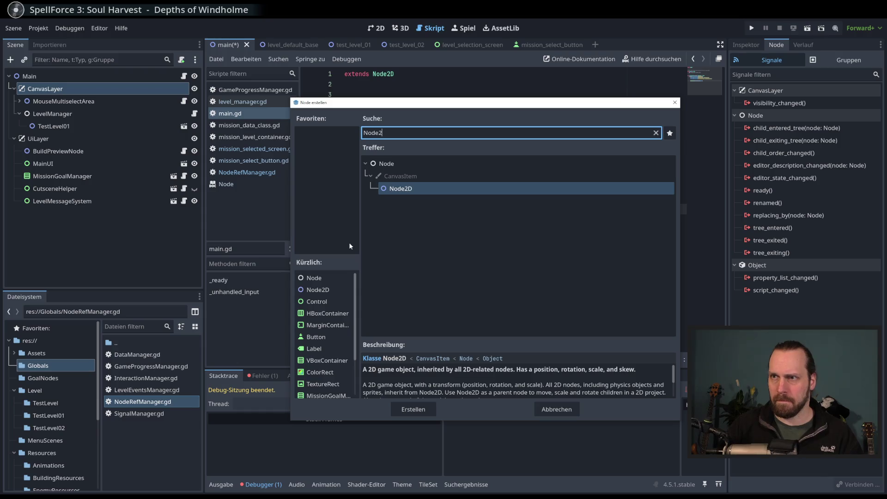
key(Return)
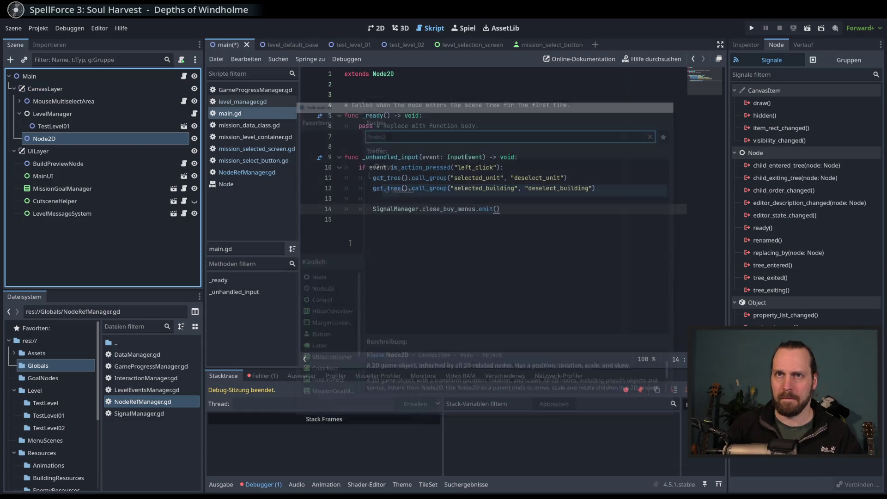
click(41, 140)
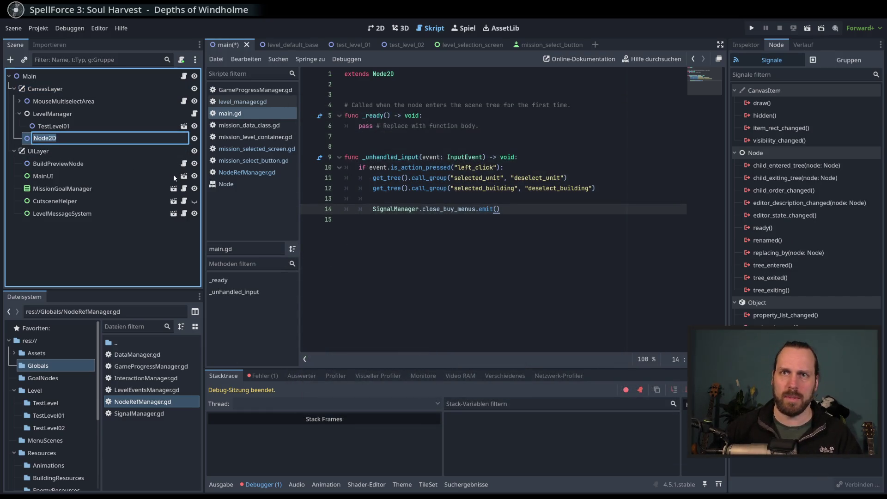
text(Input)
text(Hnad)
key(BackSpace)
key(BackSpace)
key(BackSpace)
text(andler)
key(Return)
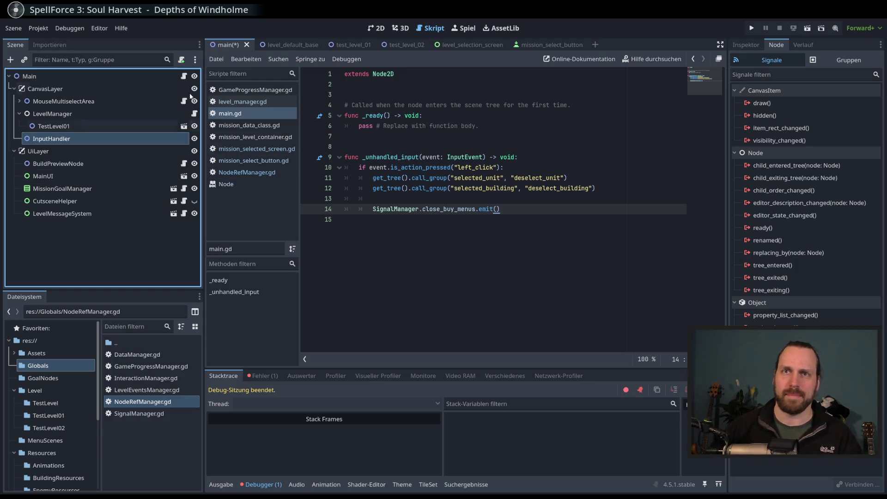
mouse_move(54, 139)
mouse_down()
mouse_move(67, 104)
mouse_move(53, 100)
mouse_up()
click(60, 99)
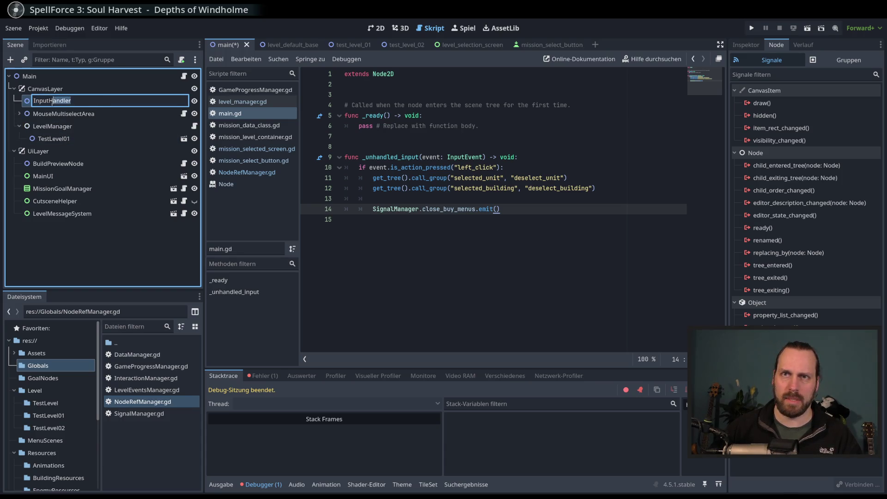
key(Escape)
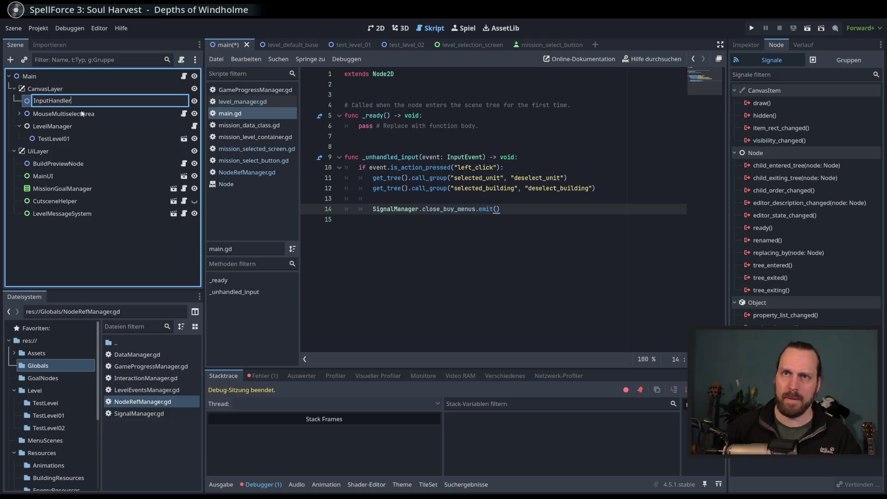
key(Return)
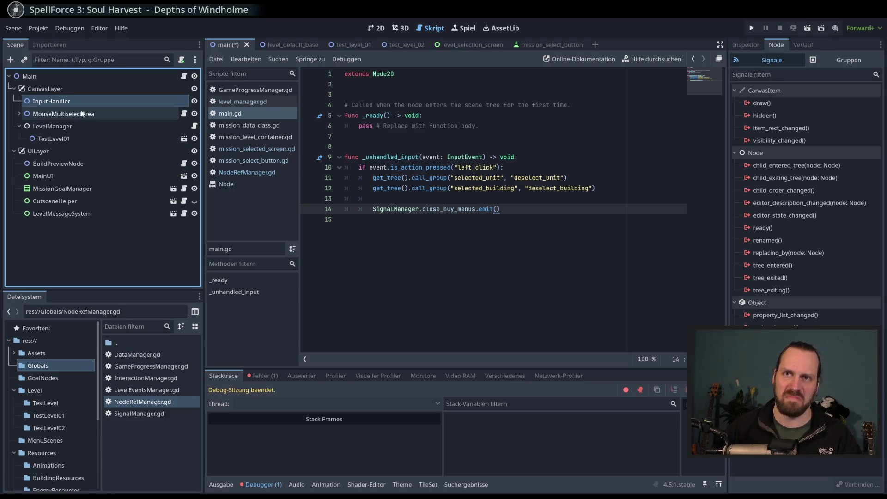
click(97, 113)
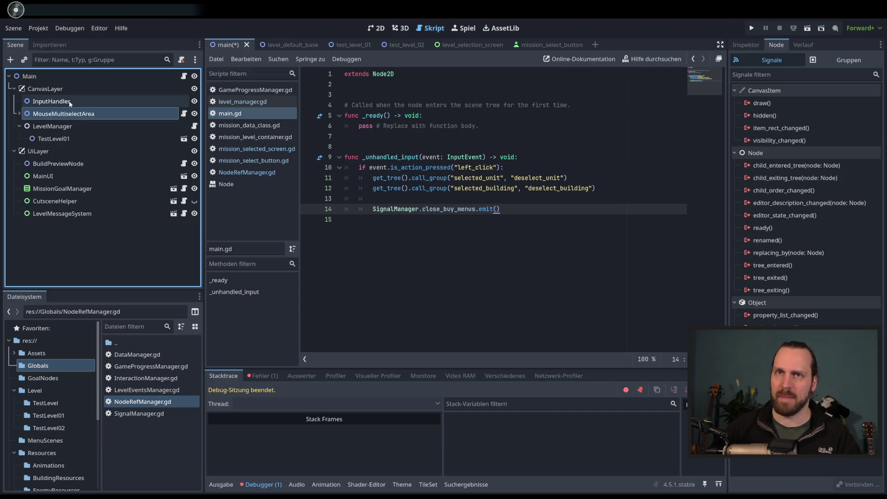
Step: Check the MouseMultiselectArea and Main scripts and show the 2D view with InputHandler selected
click(184, 114)
scroll(521, 264, up, 7)
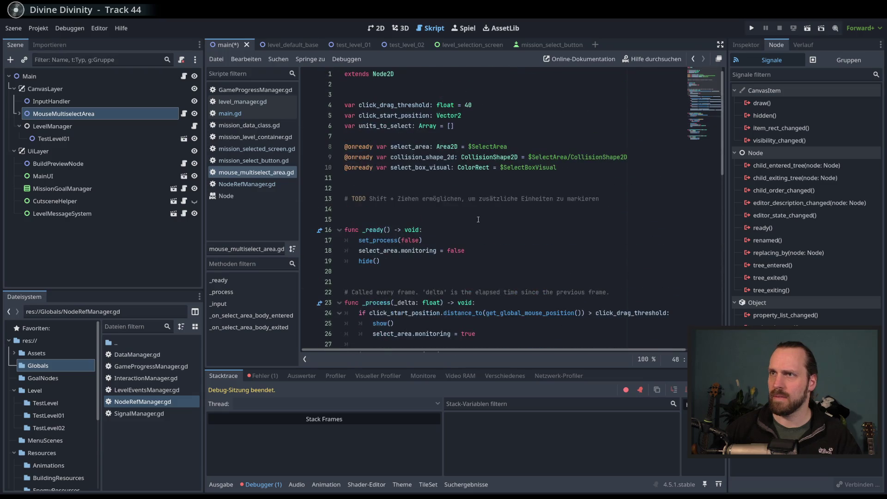
click(137, 100)
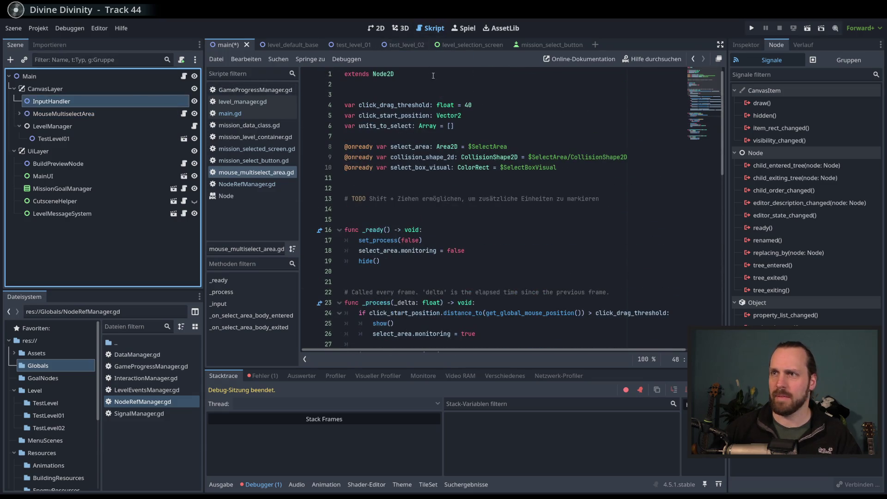
click(376, 28)
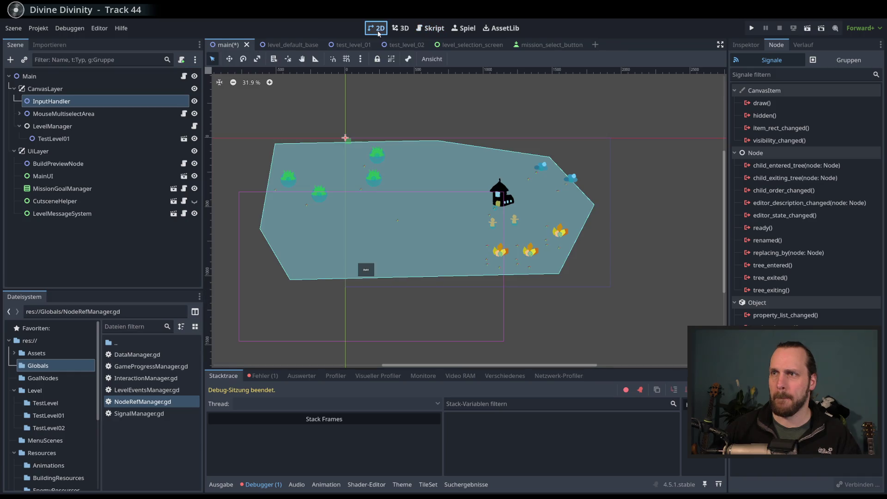
click(134, 112)
click(111, 103)
click(123, 115)
click(120, 104)
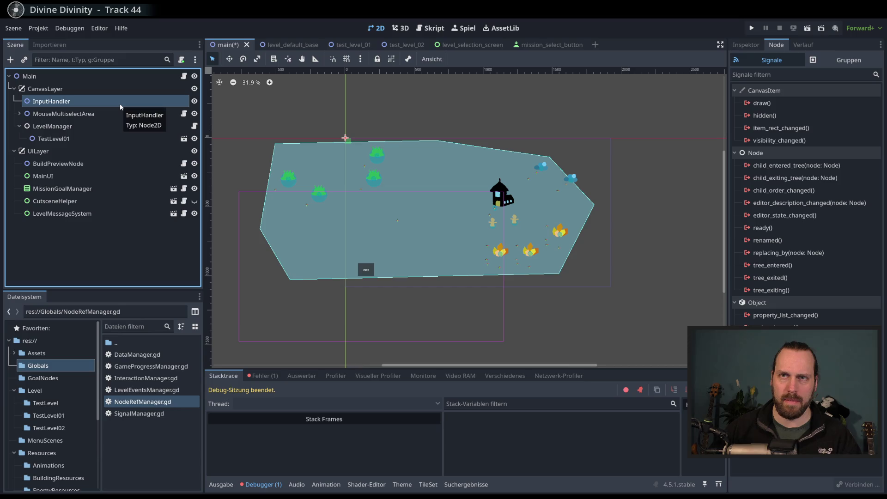
click(184, 76)
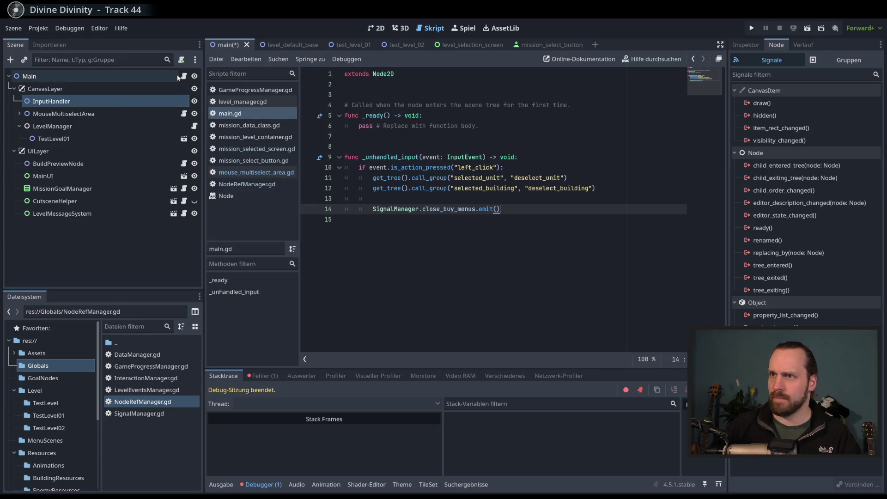
key(Down)
click(148, 101)
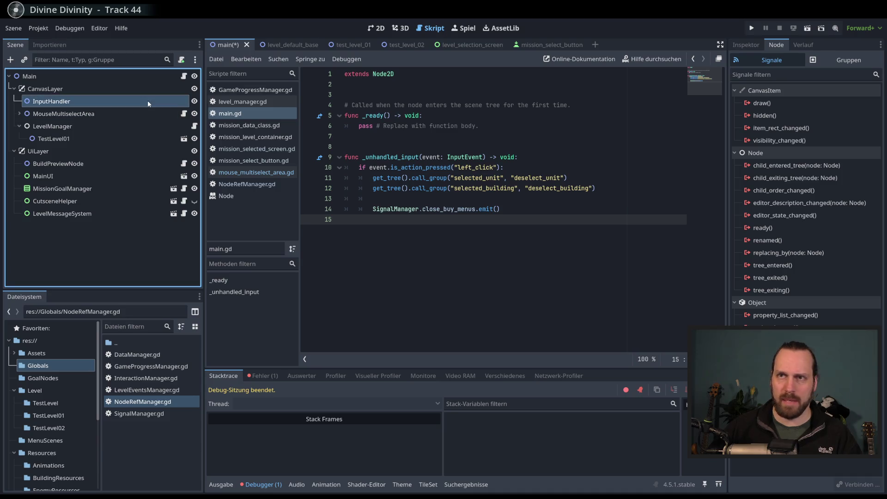
Step: Start attaching a script to InputHandler, browse to the project root, then cancel without attaching
click(181, 61)
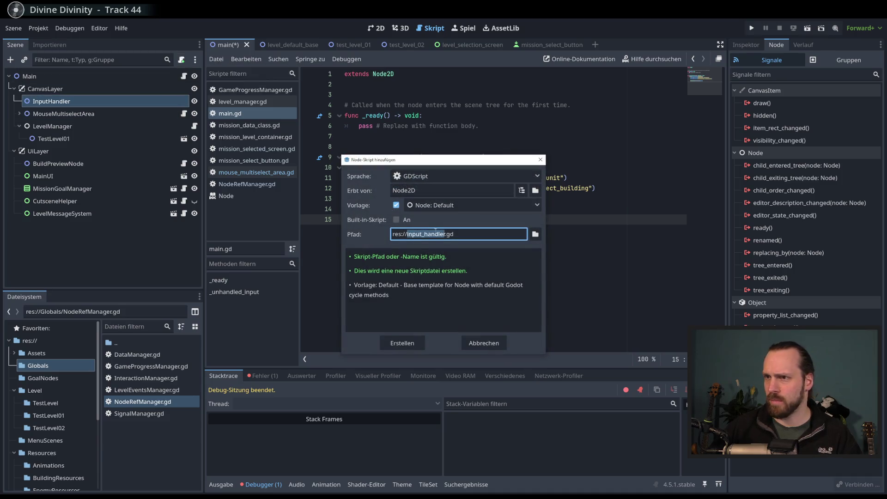
click(535, 234)
drag(387, 107, 398, 127)
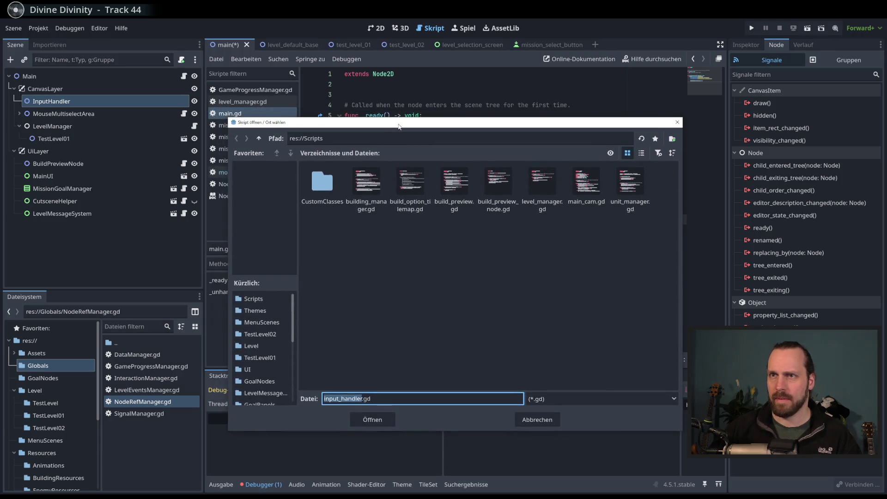
click(258, 138)
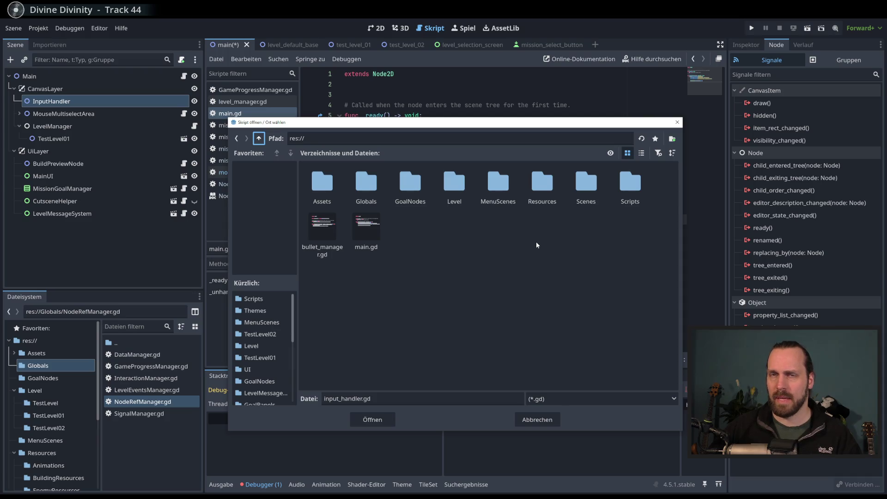
click(537, 420)
click(497, 345)
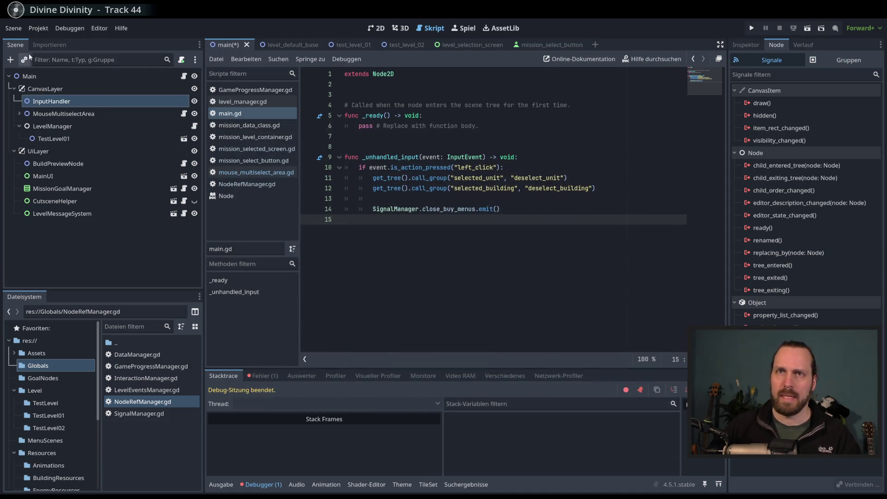
click(46, 77)
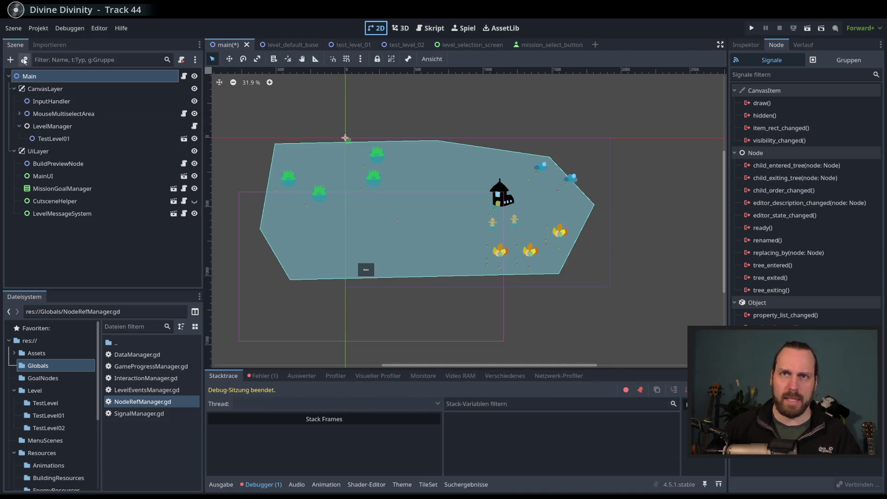
Step: Look at the level_selection_screen scene's LevelSelectionScreen root, then return to the Main scene
click(24, 60)
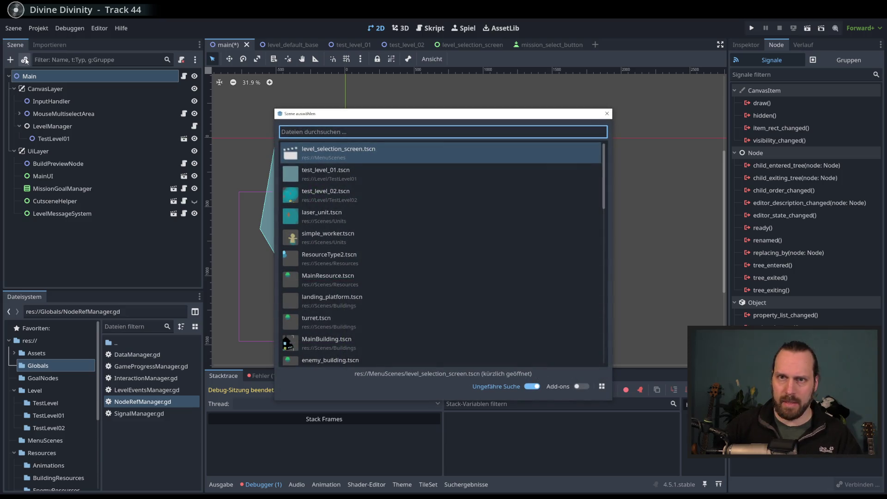
text(level)
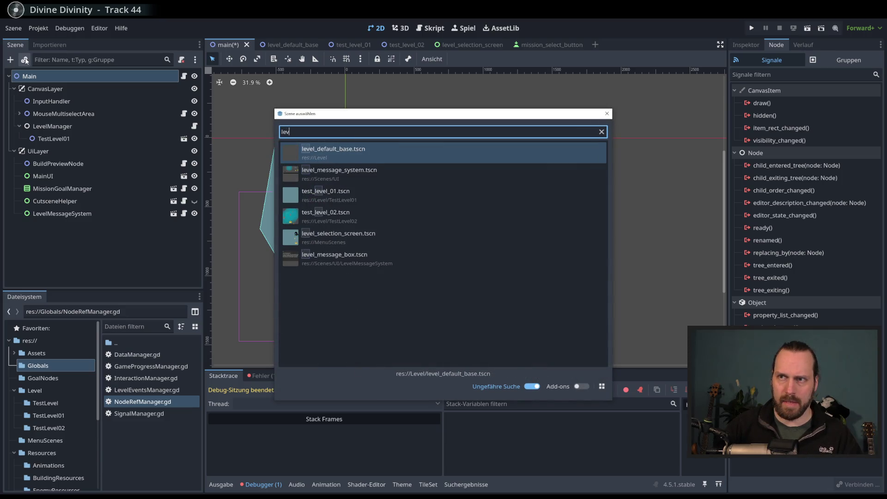
key(BackSpace)
key(BackSpace)
key(BackSpace)
key(Escape)
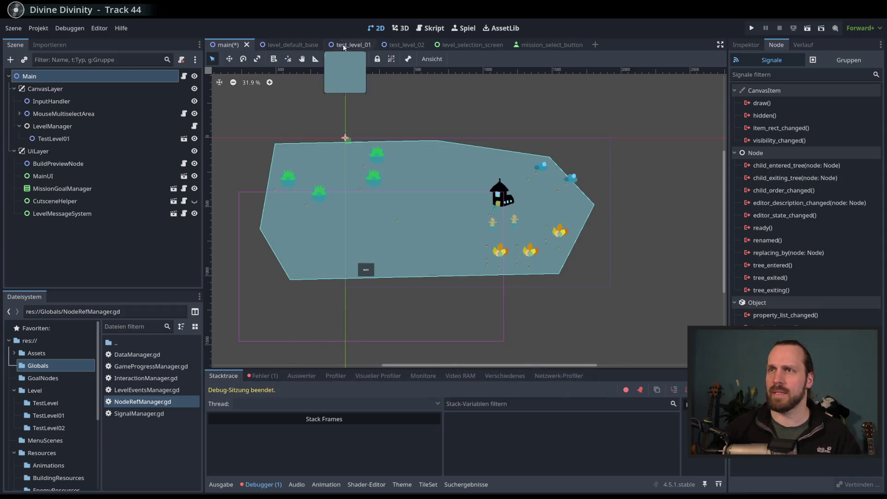
click(463, 45)
click(93, 80)
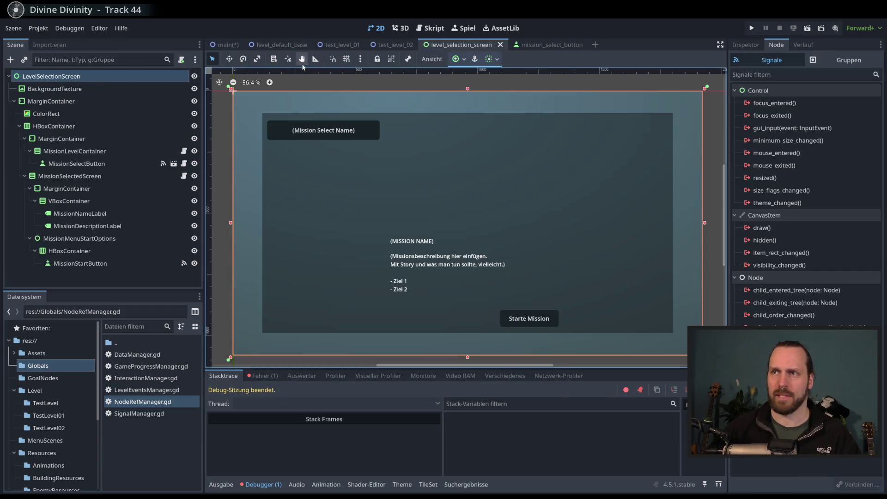
click(229, 45)
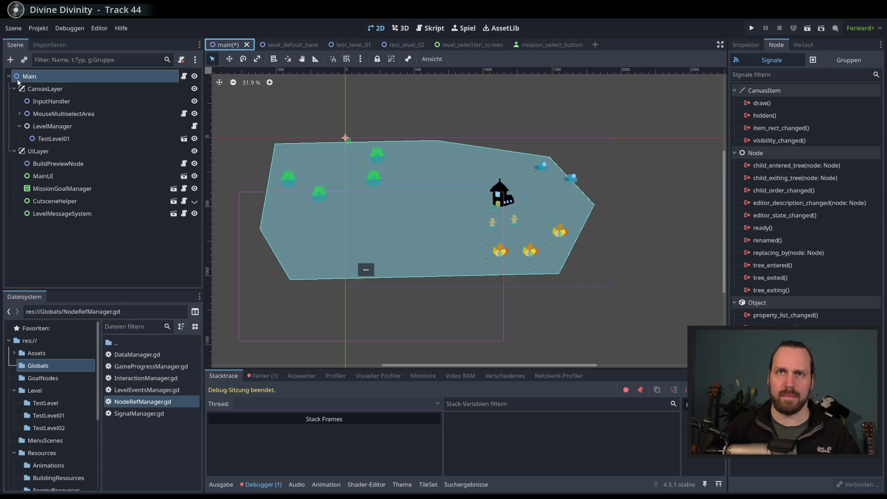
Step: Add a CanvasLayer under Main and name it MainMenu
click(15, 59)
text(canvas)
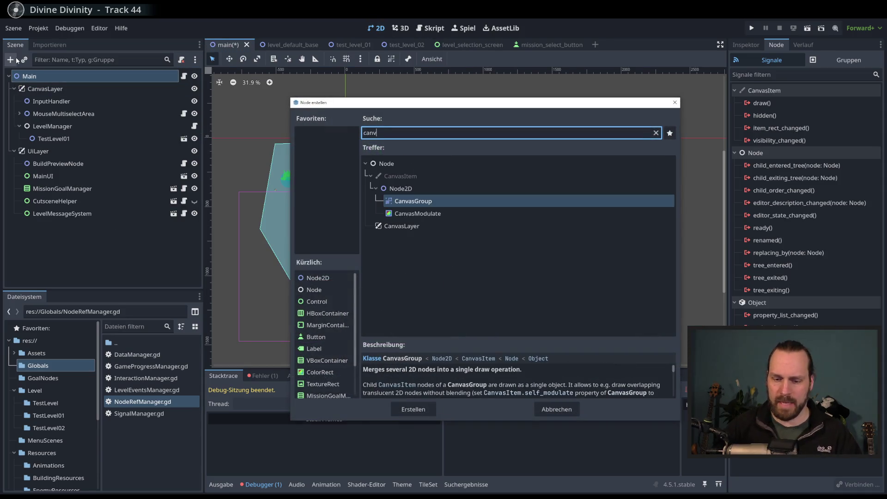
key(Down)
key(Down)
key(Return)
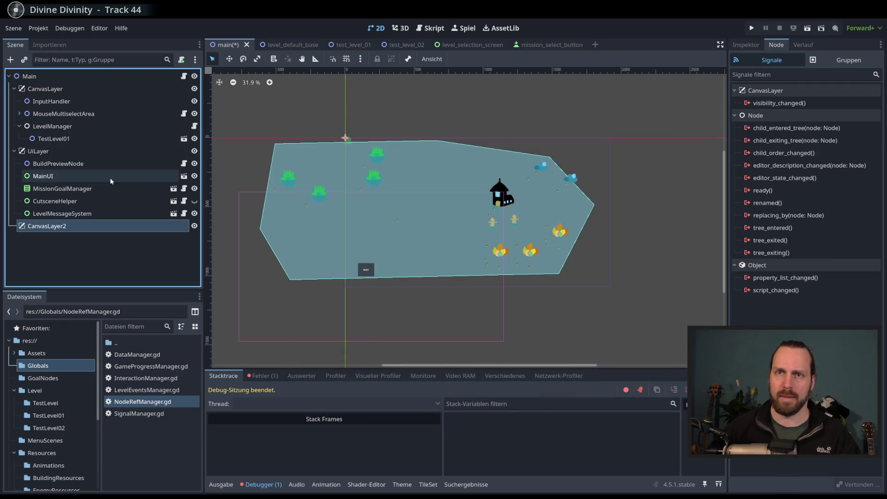
double_click(65, 225)
text(Levels)
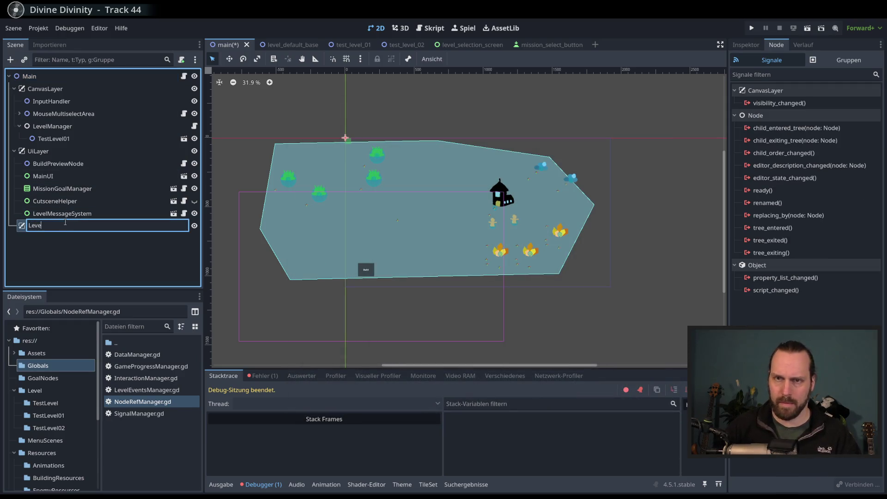
key(BackSpace)
text(Selection)
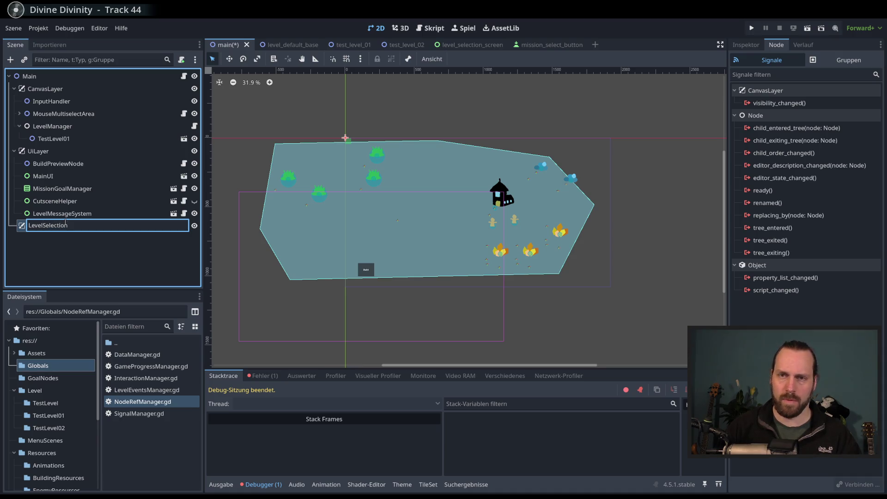
double_click(65, 224)
text(MainMenu)
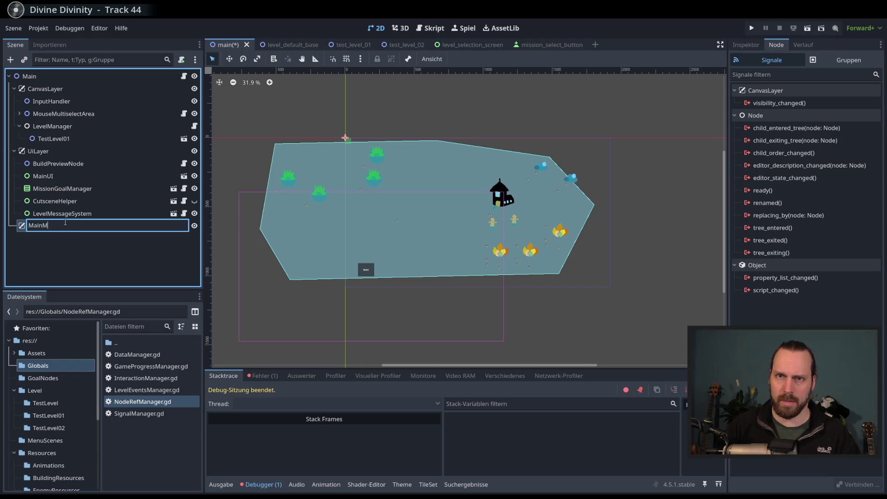
key(Return)
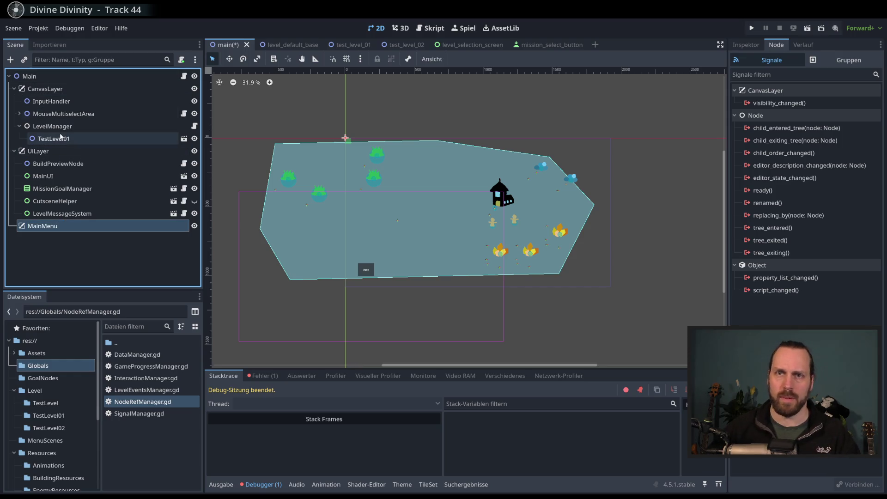
Step: Instance level_selection_screen.tscn under MainMenu, save the main scene, and launch the game
click(10, 60)
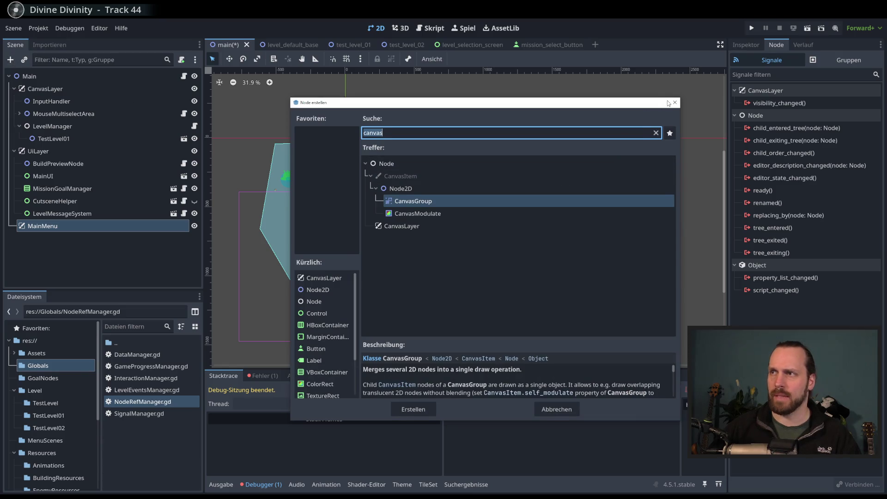
click(675, 103)
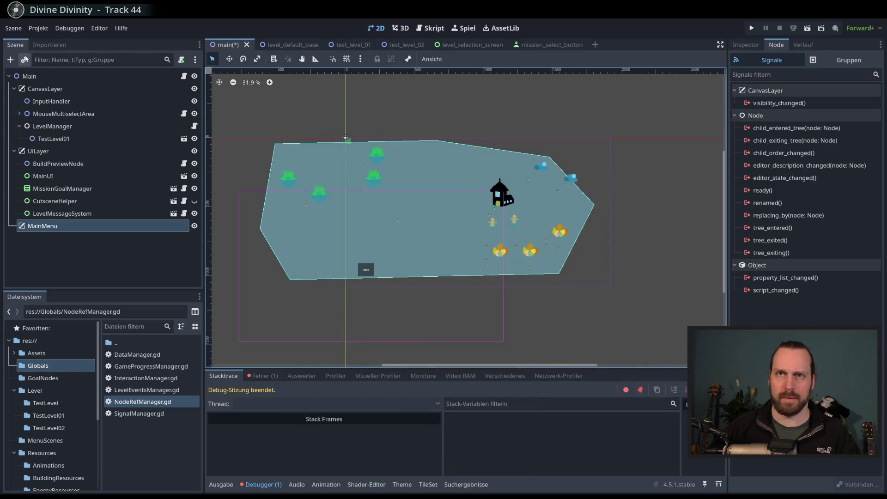
click(29, 62)
text(level_se)
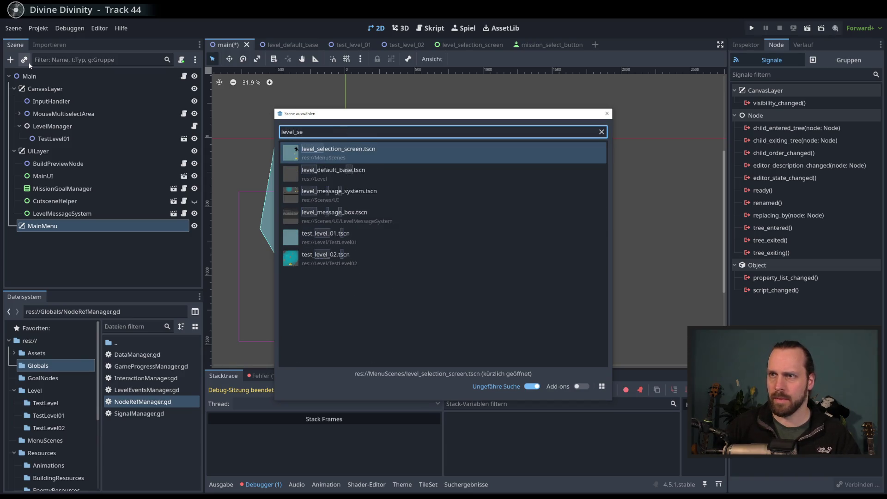
key(Return)
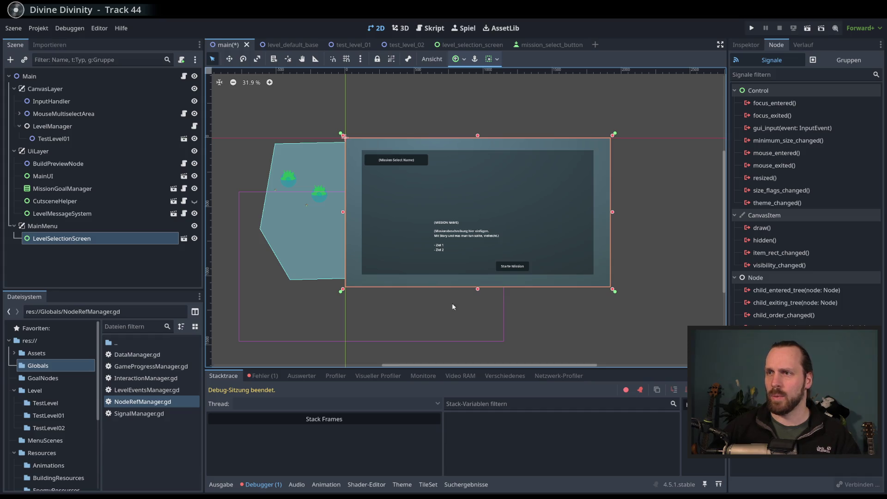
scroll(451, 303, right, 1)
key(ctrl+s)
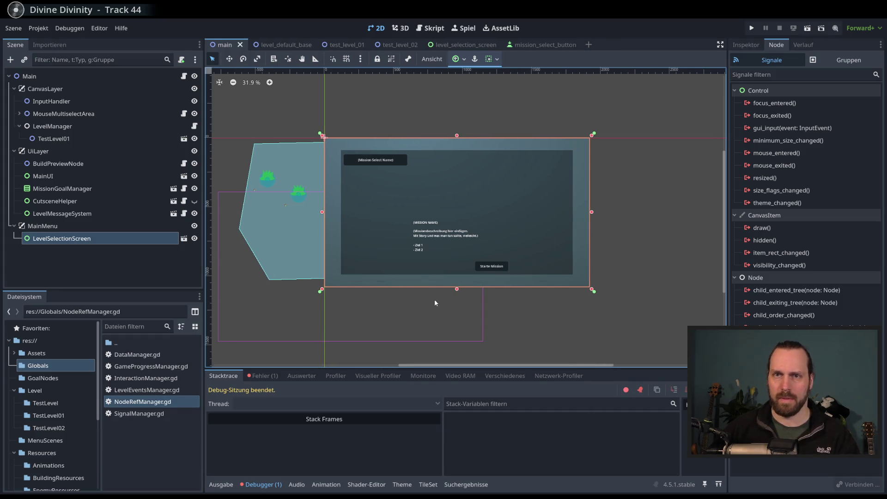
key(F5)
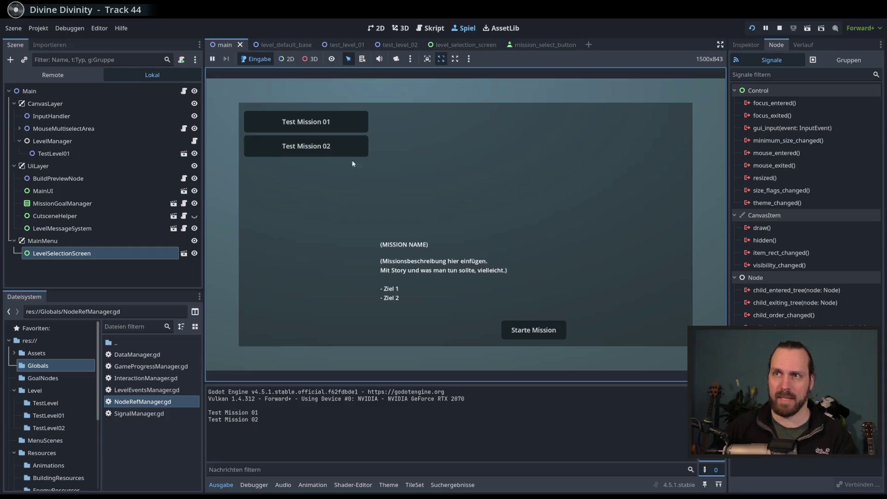
Step: Pick Test Mission 01 and start it with Starte Mission
click(319, 122)
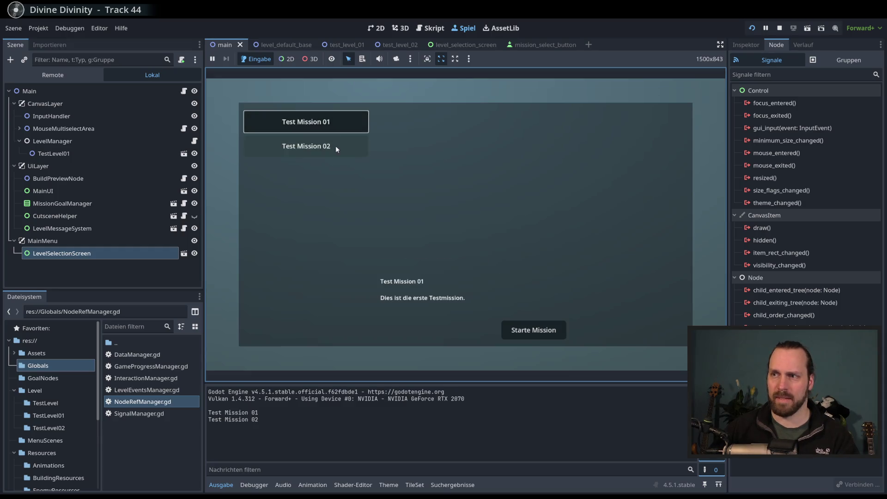
click(534, 330)
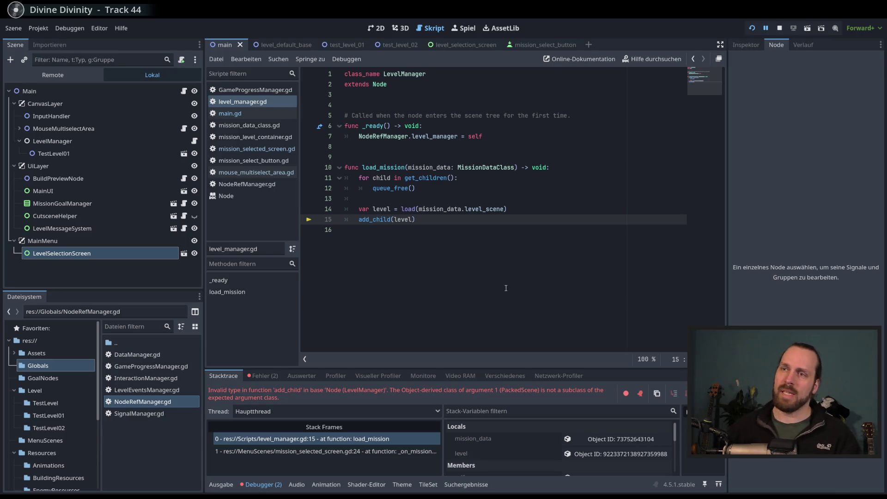
Step: Stop the game and try renaming to level_scene with an instantiate call on a new line
click(414, 230)
key(F8)
click(516, 209)
text(.)
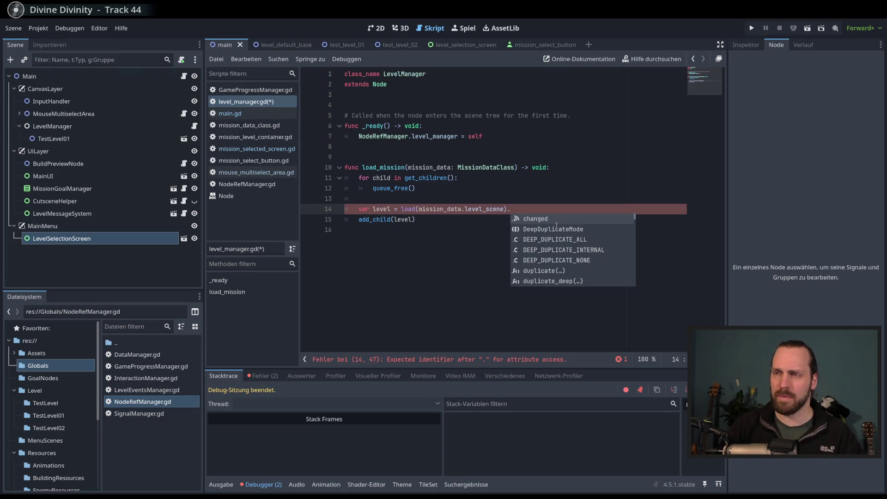
key(BackSpace)
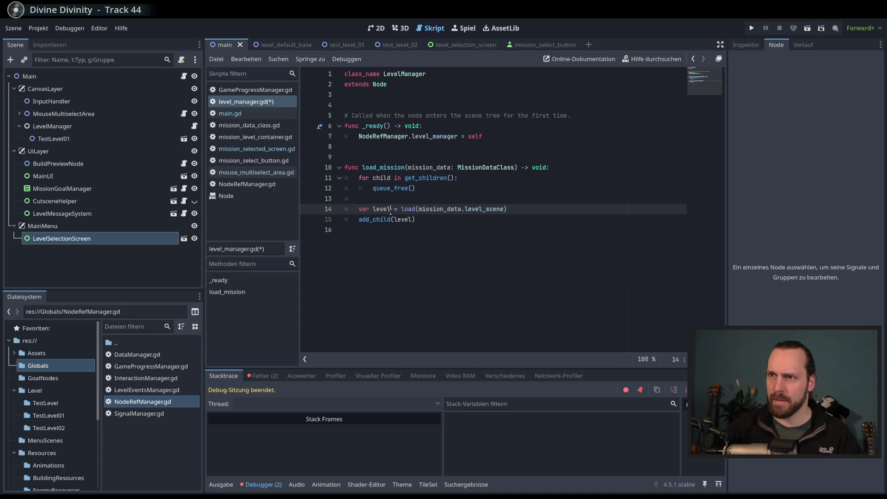
text(_scene)
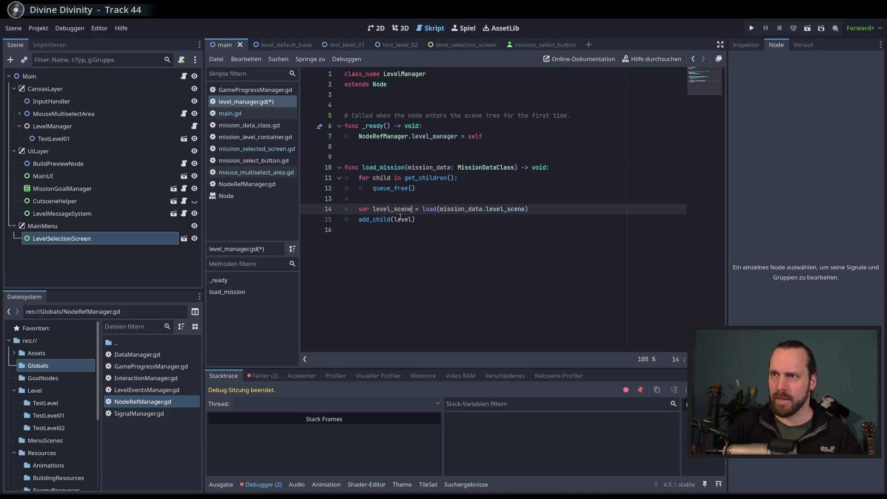
key(End)
key(Return)
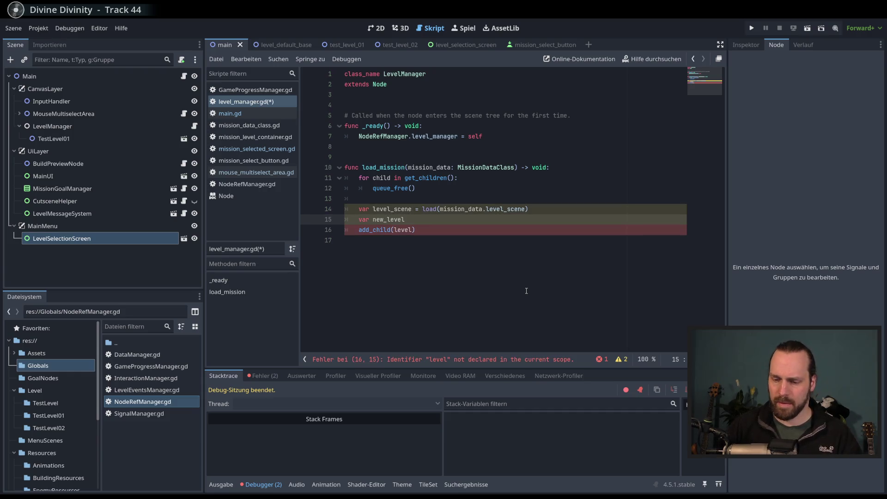
text( = level_scene.nsta)
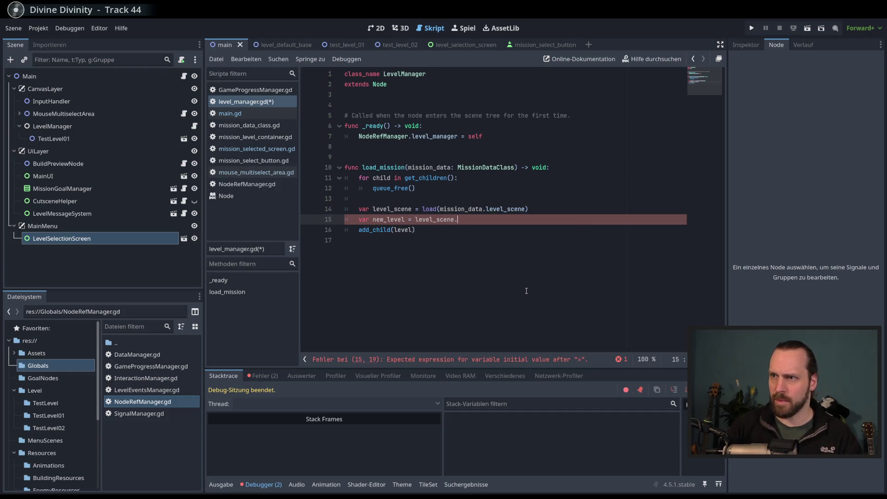
key(BackSpace)
key(BackSpace)
key(BackSpace)
text(inst)
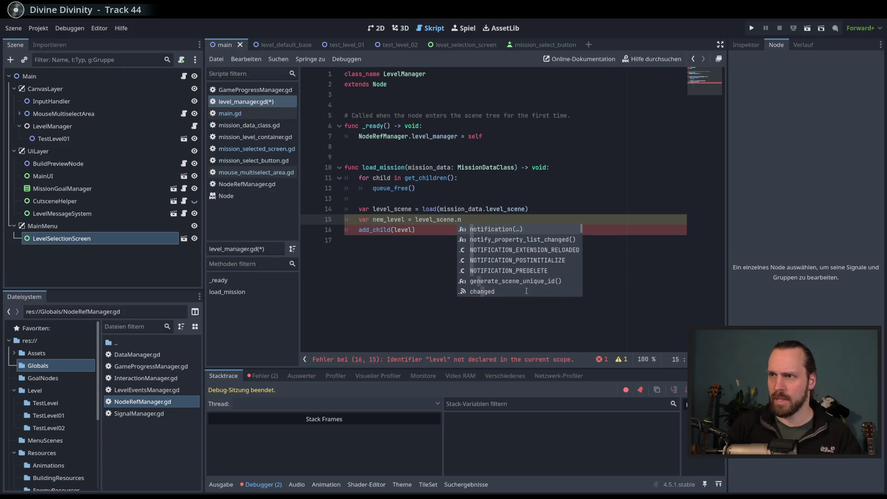
text(a)
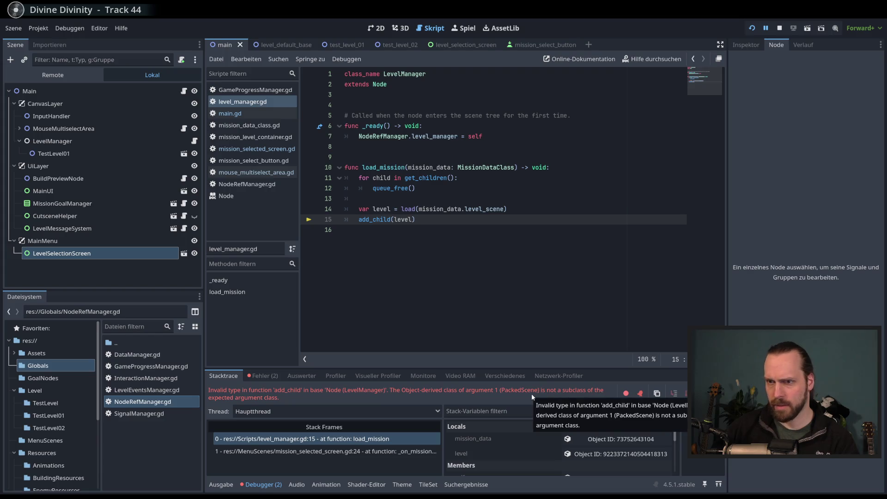
Step: Add and then remove a PackedScene type hint on level, save, and insert a blank line before add_child
key(F8)
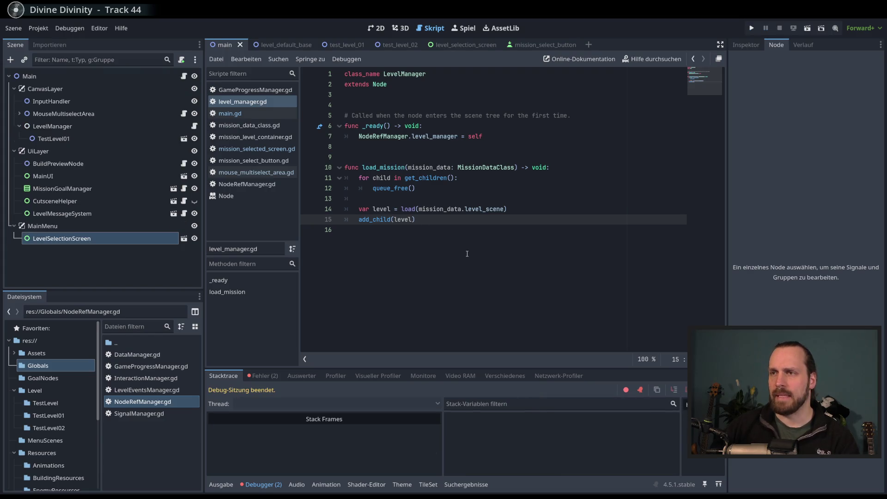
double_click(403, 220)
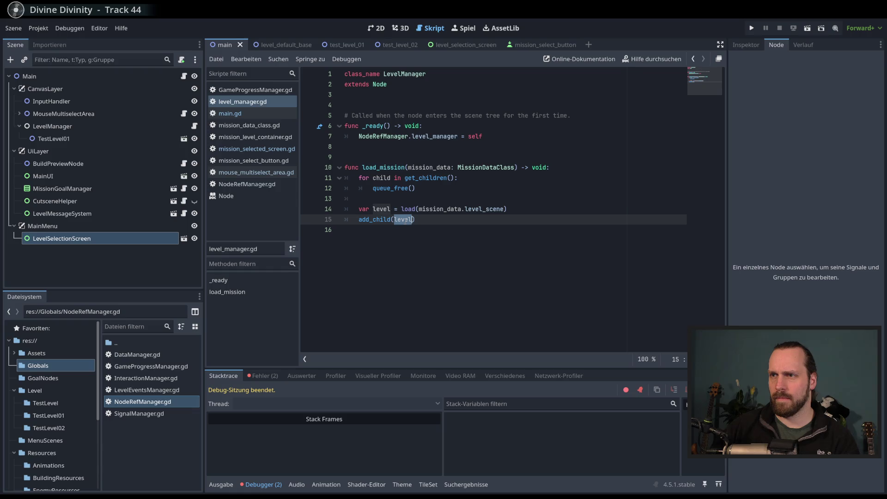
click(391, 209)
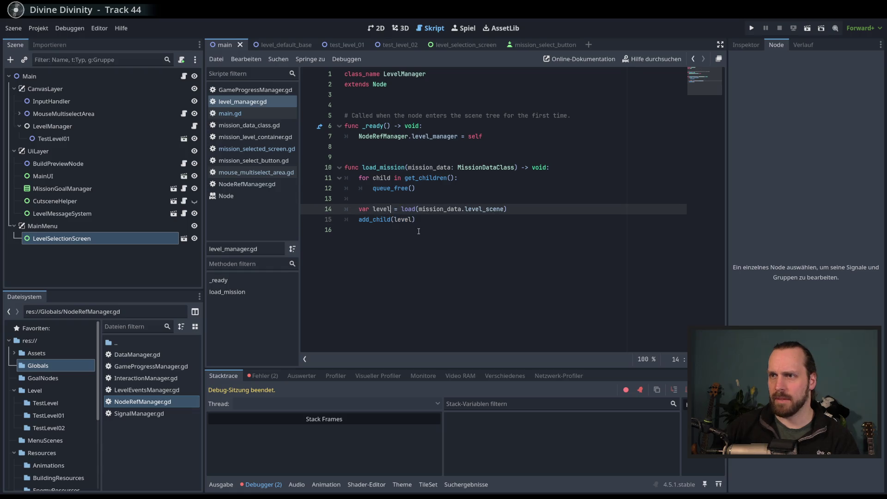
text(: pac)
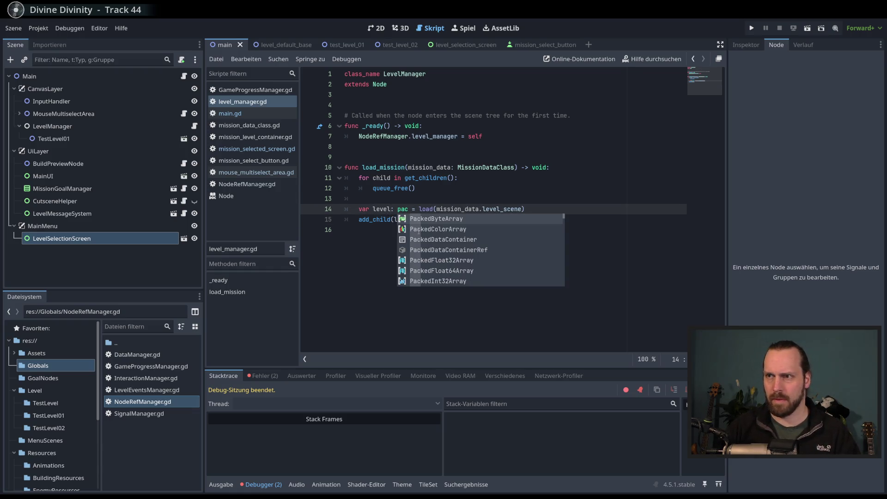
text(kedsc)
key(Return)
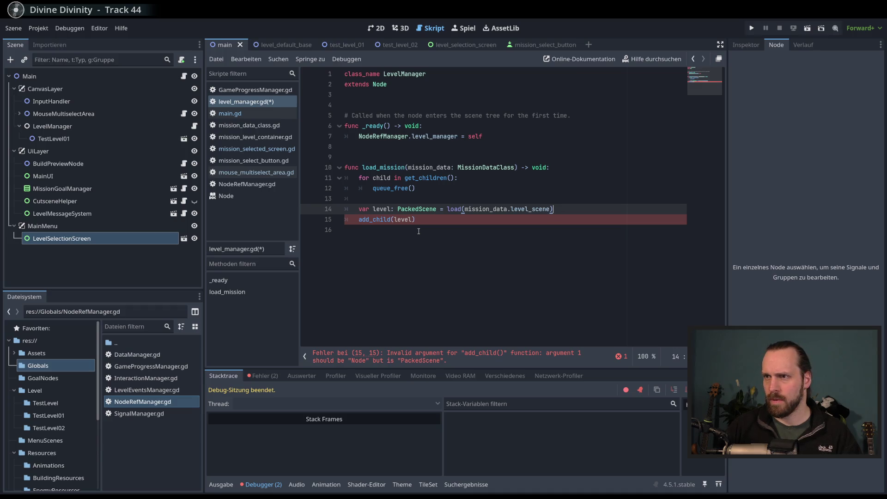
double_click(416, 209)
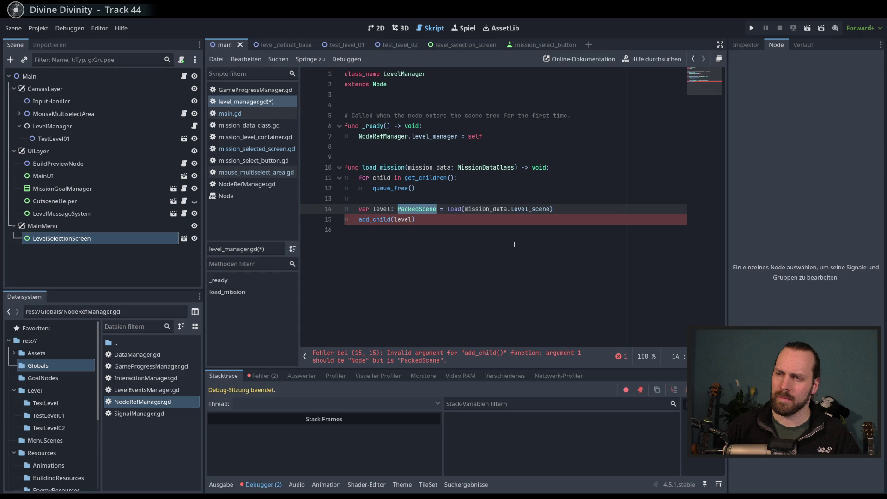
key(BackSpace)
key(BackSpace)
key(BackSpace)
key(ctrl+s)
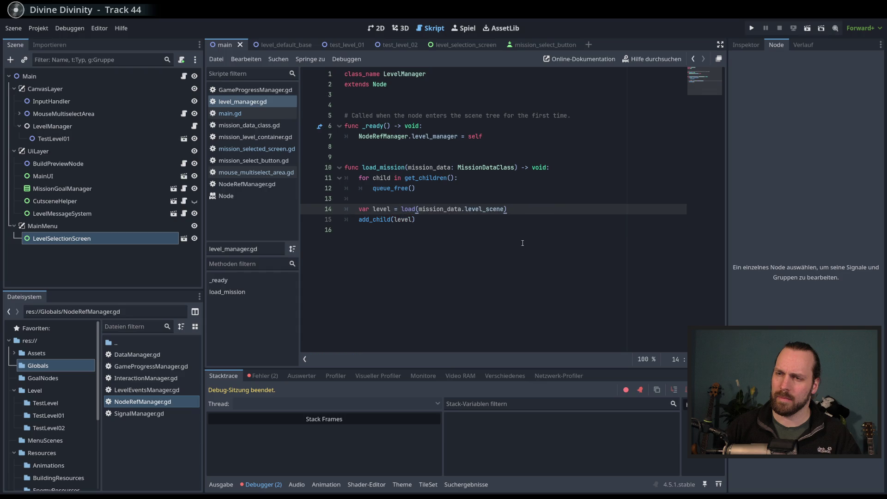
key(Return)
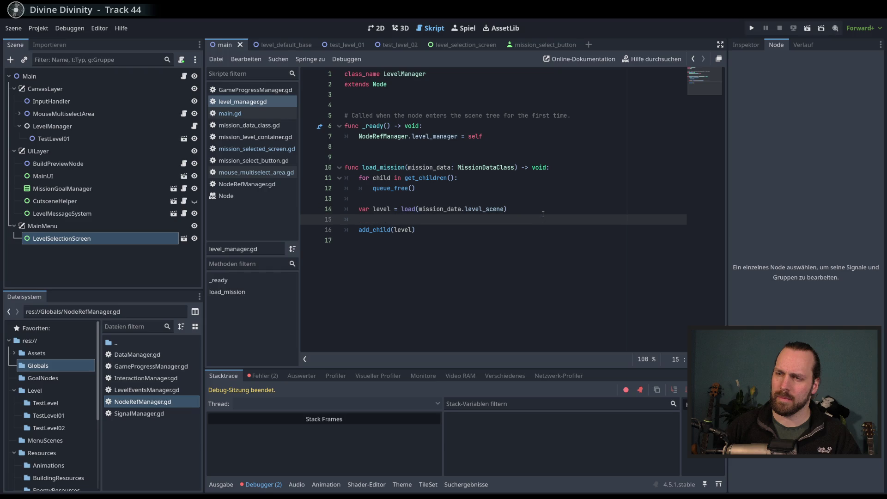
Step: Add print(level) before add_child, rerun Test Mission 01, and read the printed PackedScene in the output
text(print(level)
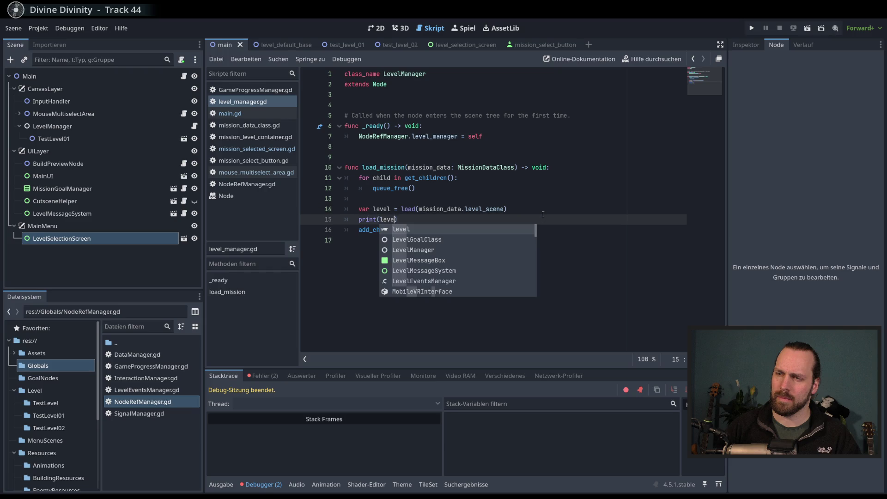
key(F6)
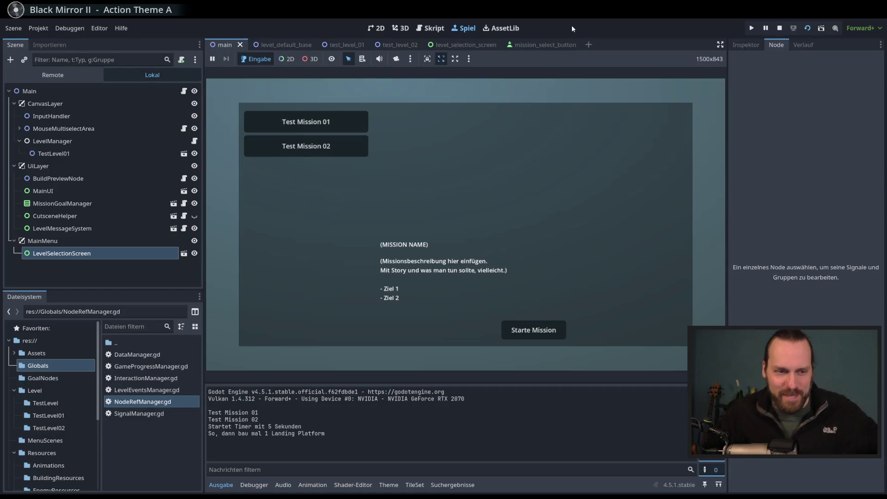
click(352, 125)
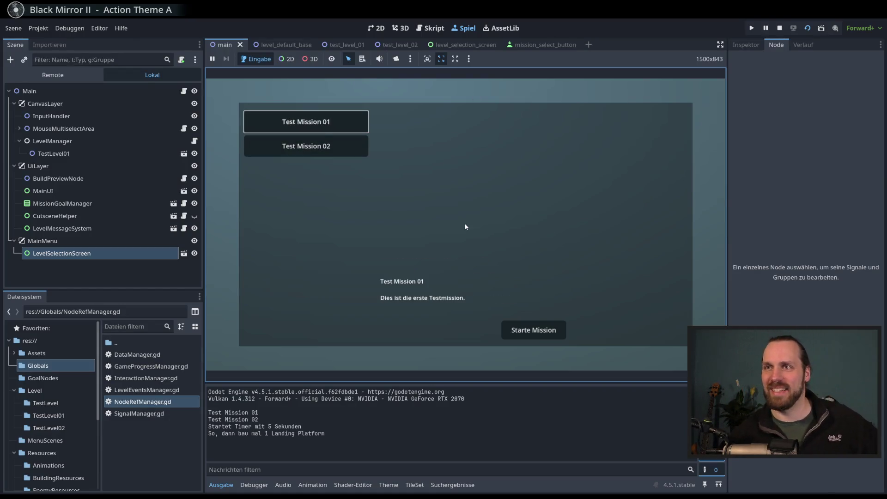
click(545, 332)
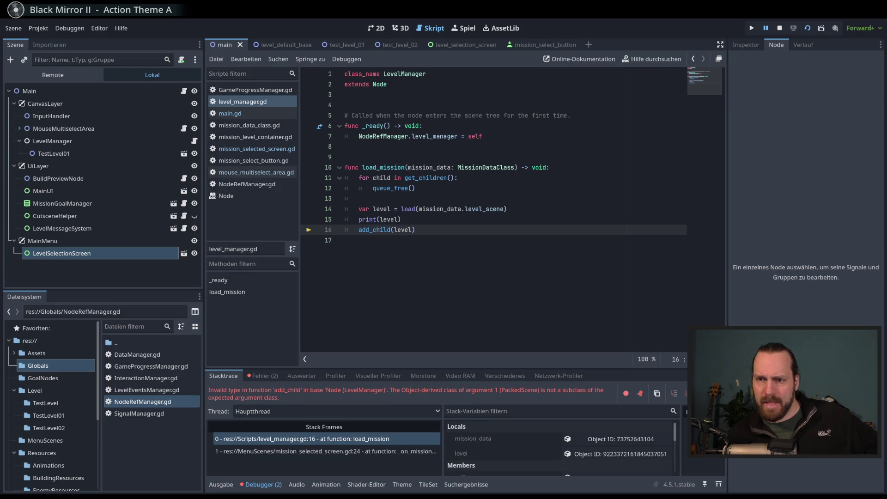
click(221, 485)
drag(228, 447, 255, 447)
drag(315, 446, 322, 452)
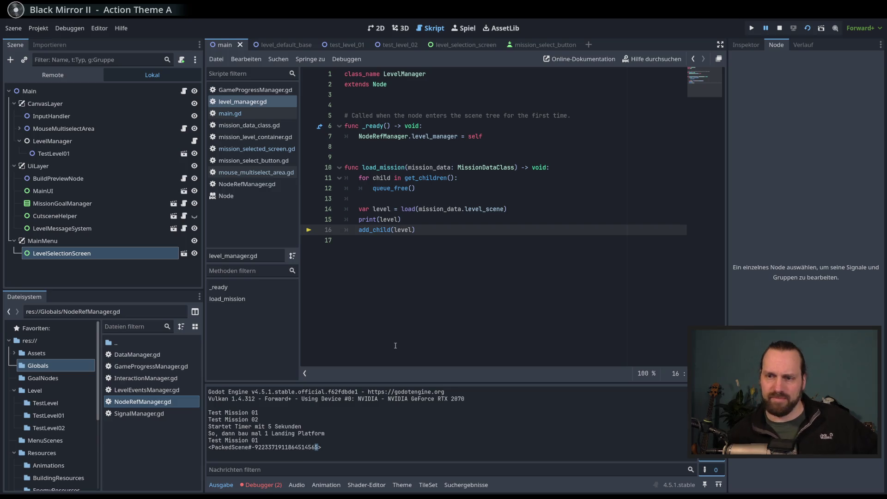
key(F8)
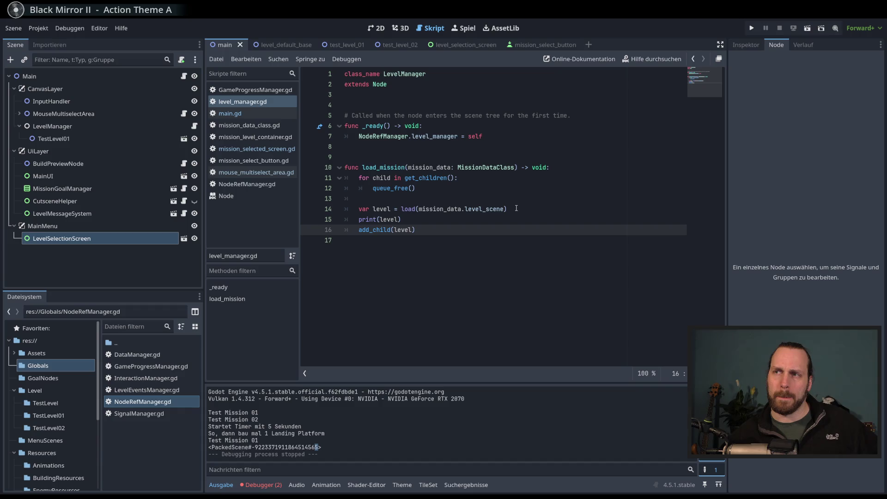
click(518, 209)
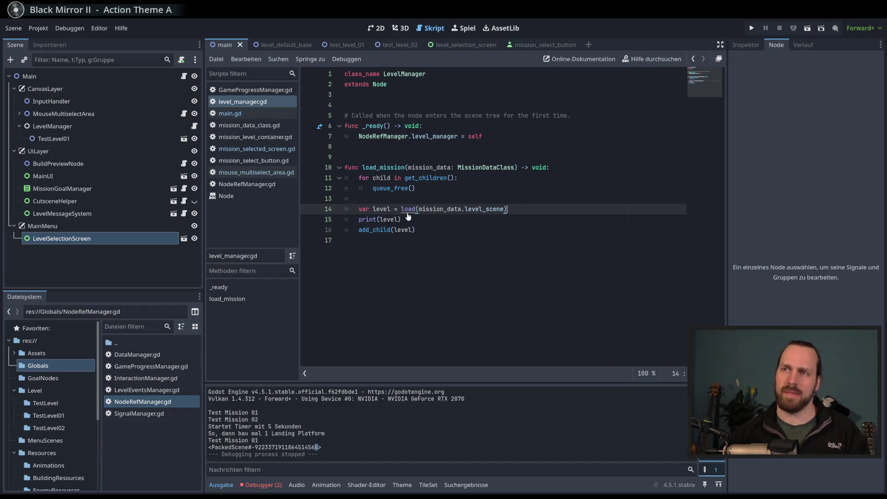
Step: Read the load() documentation, then add an empty line after the load call in level_manager.gd
ctrl+click(406, 210)
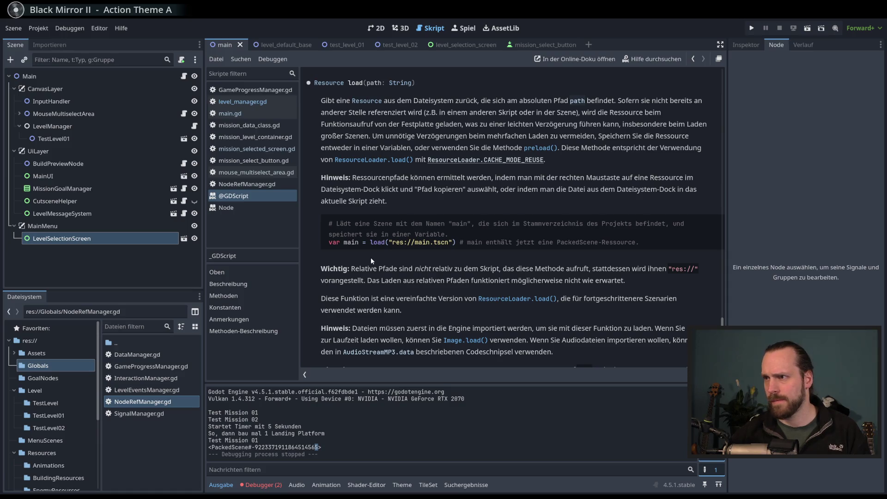
scroll(371, 260, down, 3)
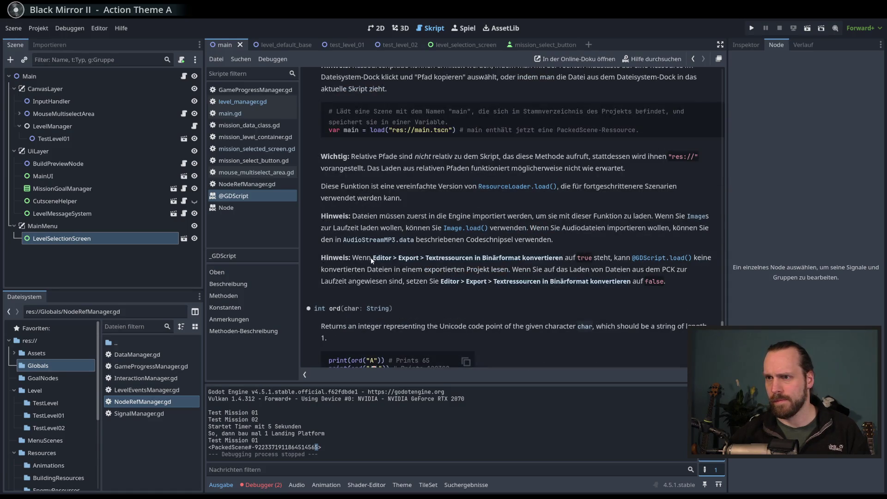
scroll(371, 260, down, 2)
scroll(371, 257, up, 1)
key(alt+Left)
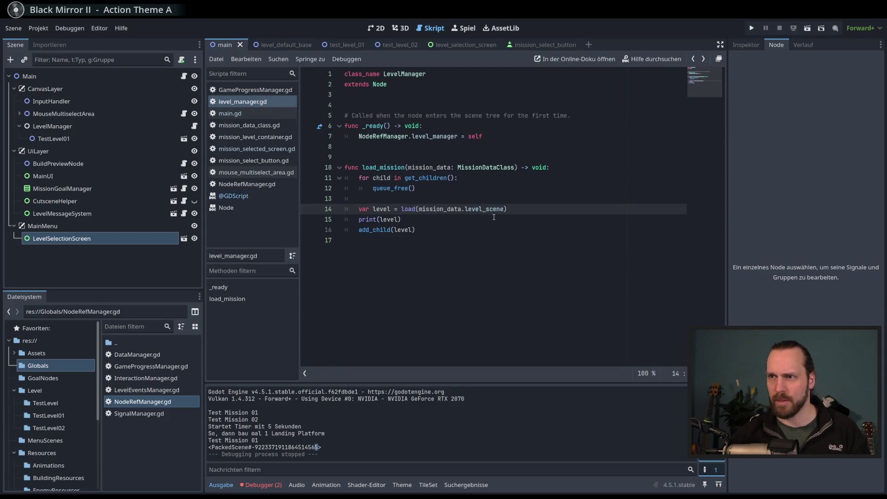
key(Return)
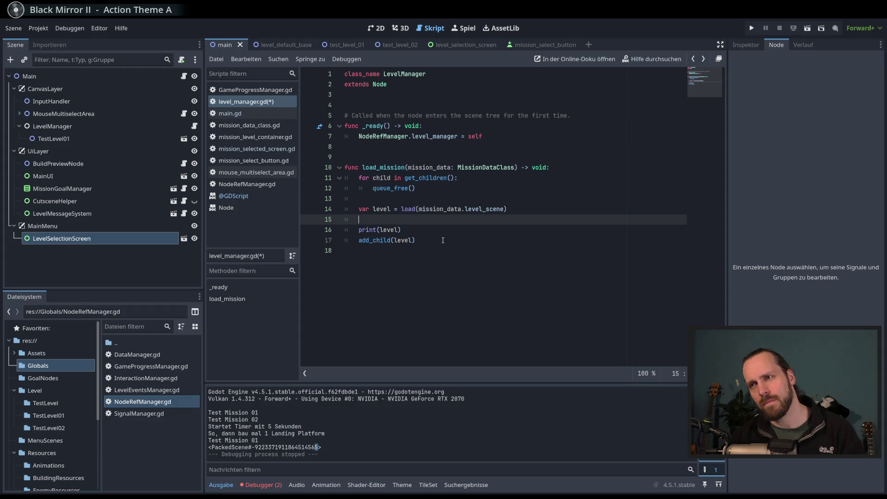
click(646, 63)
text(add_child)
key(Return)
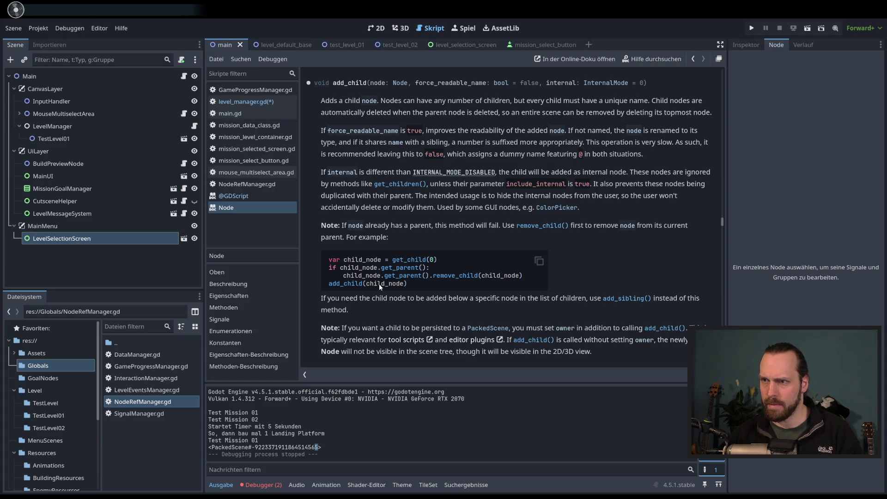
scroll(396, 308, down, 3)
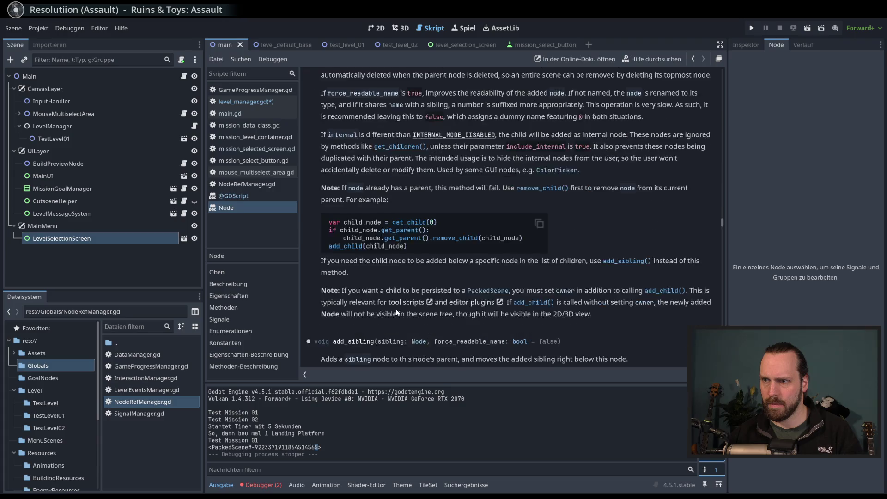
drag(387, 254, 457, 258)
click(459, 259)
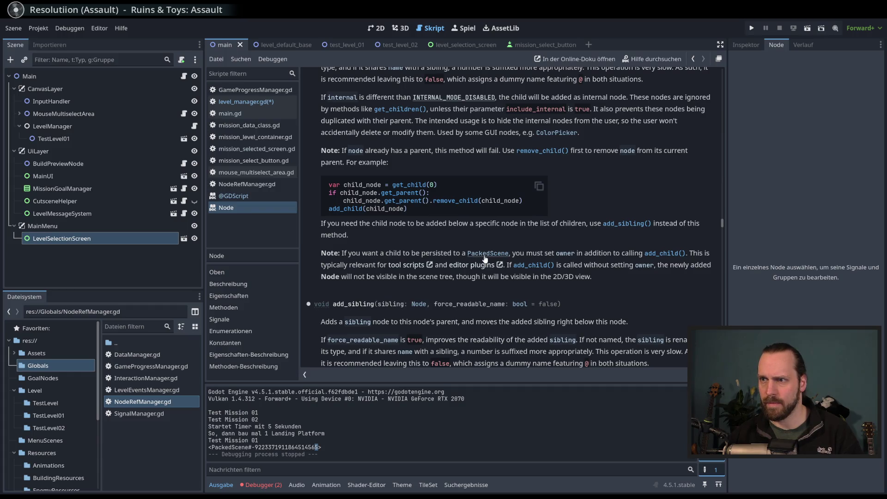
scroll(379, 243, up, 3)
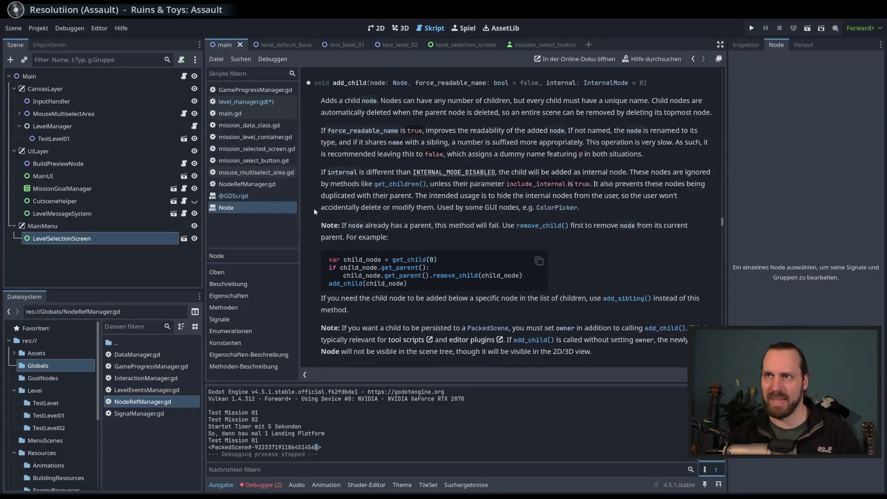
click(256, 101)
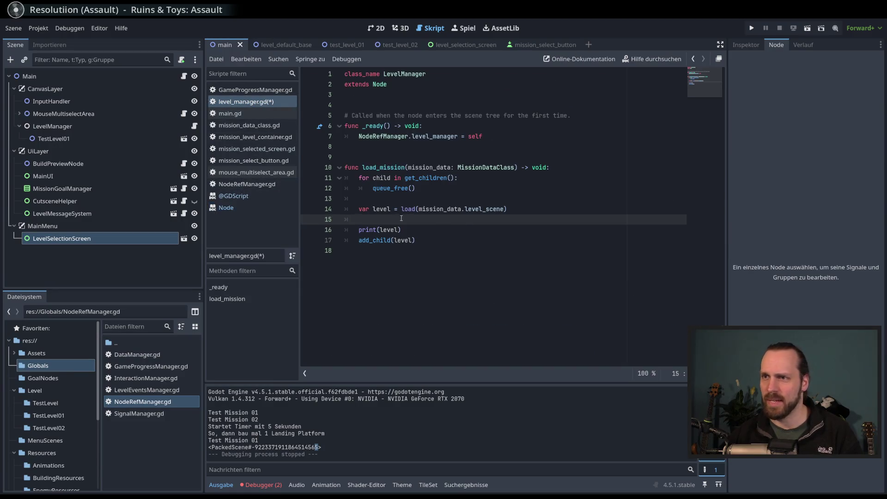
Step: Delete the unfinished level.in line and review the load call and print(level) lines
text(level.)
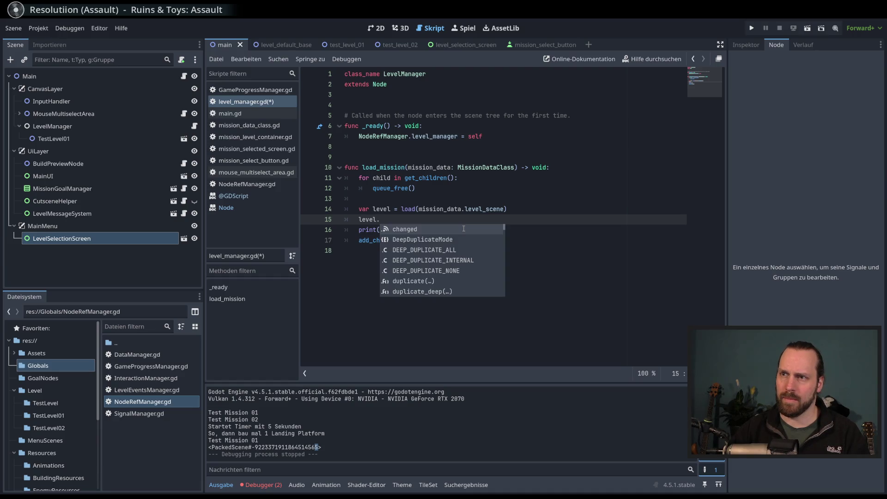
text(in)
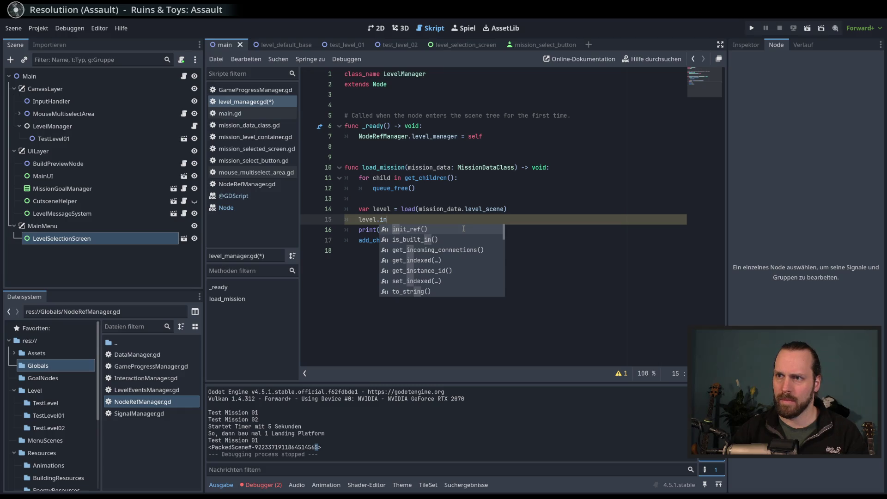
key(Escape)
key(BackSpace)
key(BackSpace)
key(BackSpace)
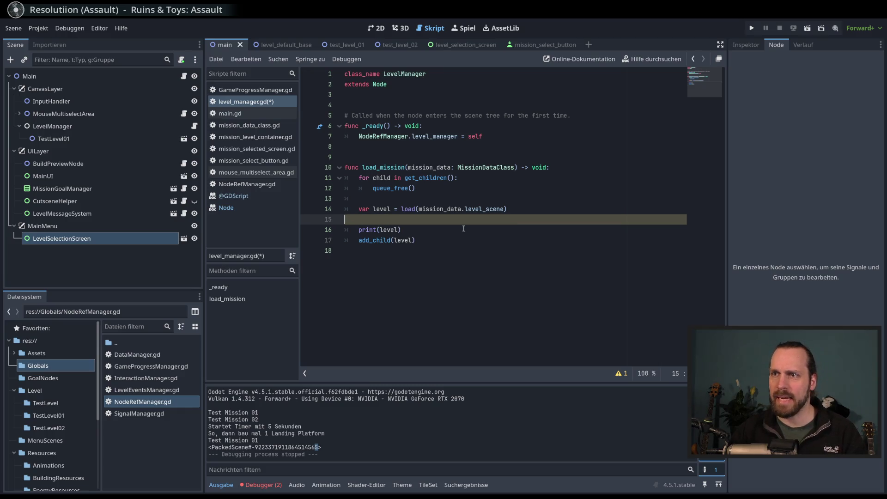
click(536, 218)
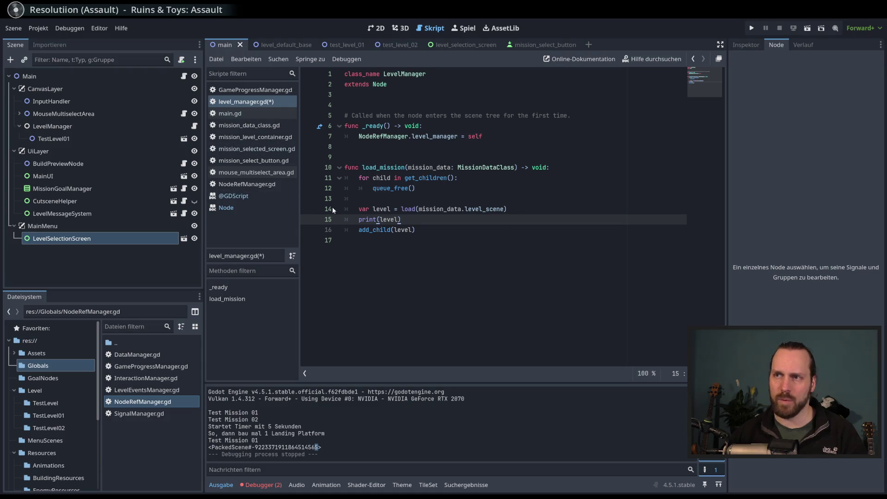
double_click(408, 209)
click(469, 222)
double_click(487, 209)
click(507, 221)
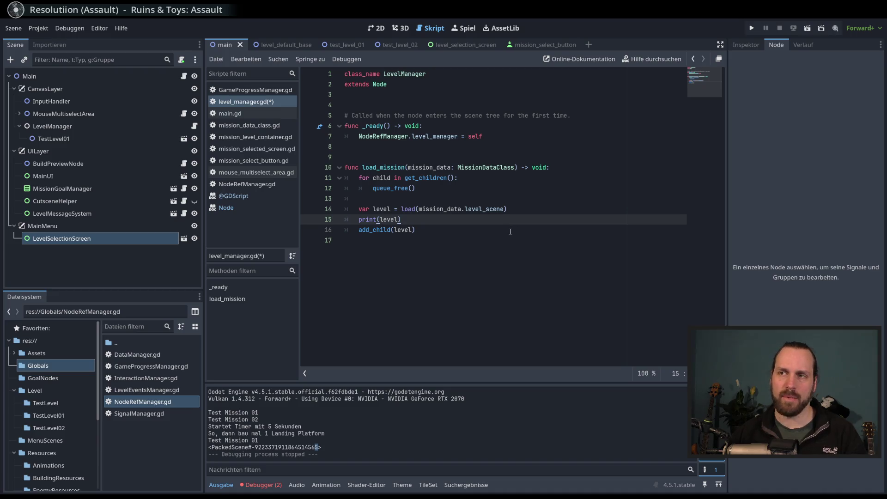
double_click(485, 209)
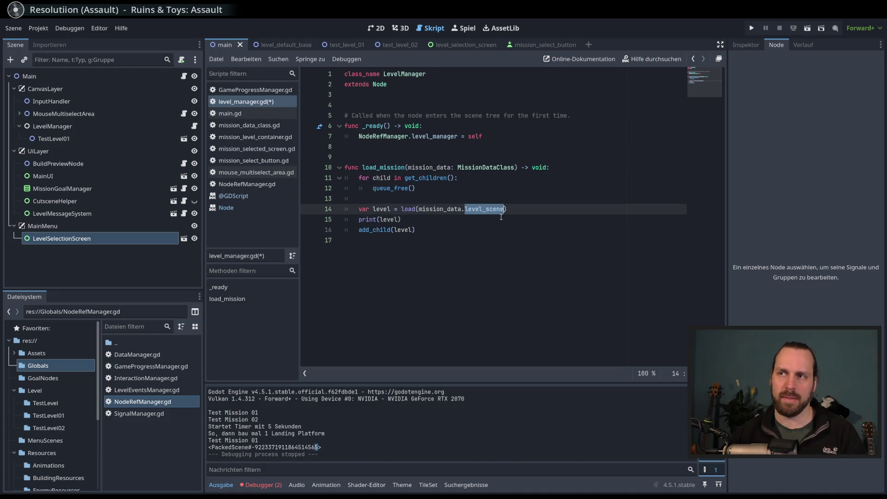
click(538, 237)
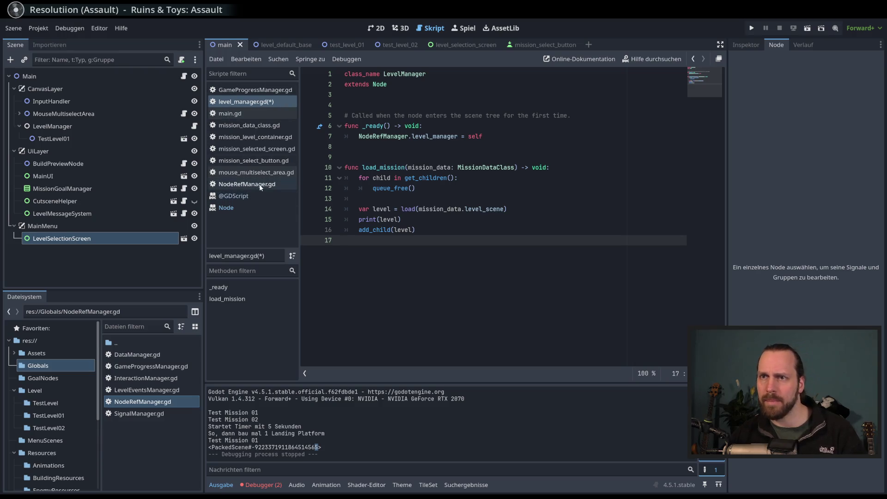
Step: Browse mission_select_button.gd, mission_selected_screen.gd, mission_level_container.gd's preload, and mission_data_class.gd
click(249, 161)
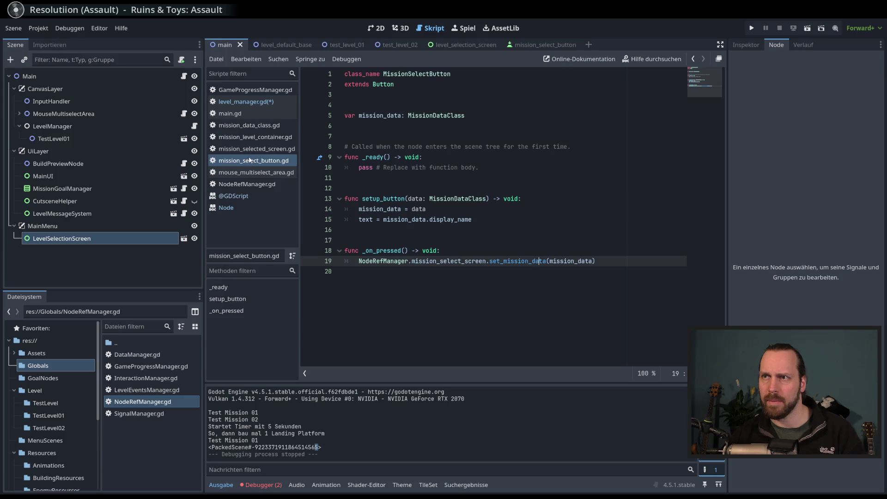
click(252, 150)
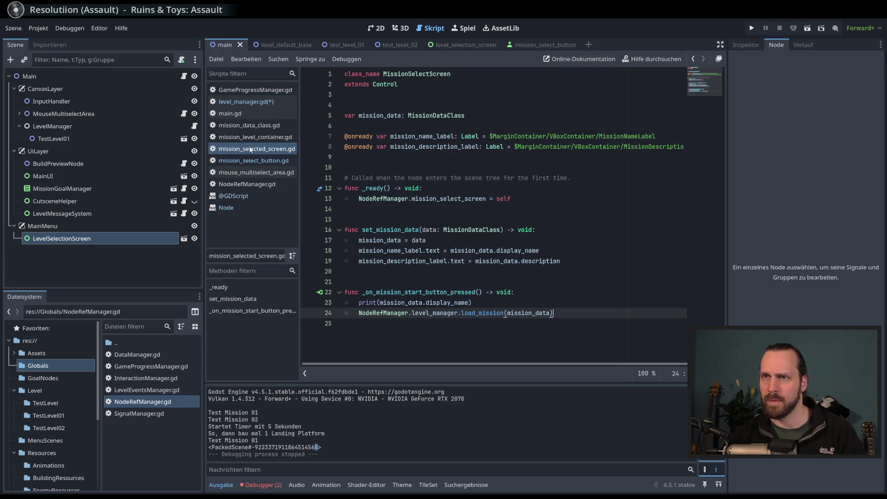
click(252, 137)
click(392, 106)
double_click(463, 105)
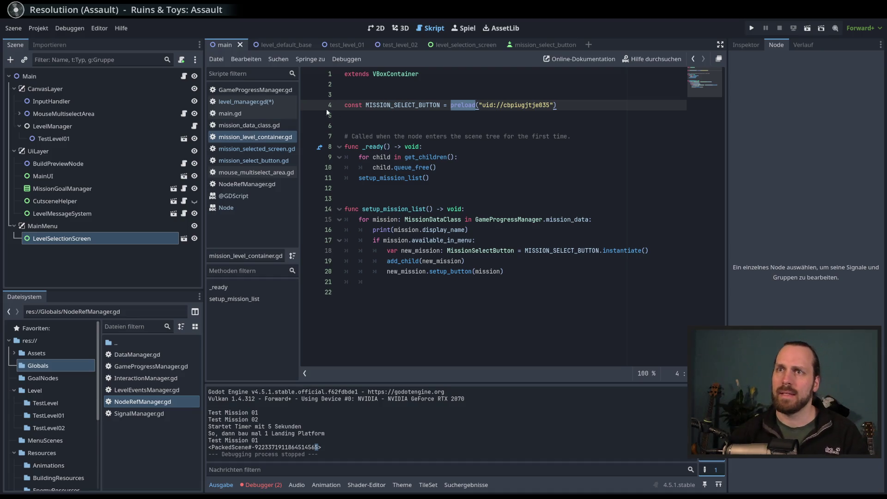
click(260, 127)
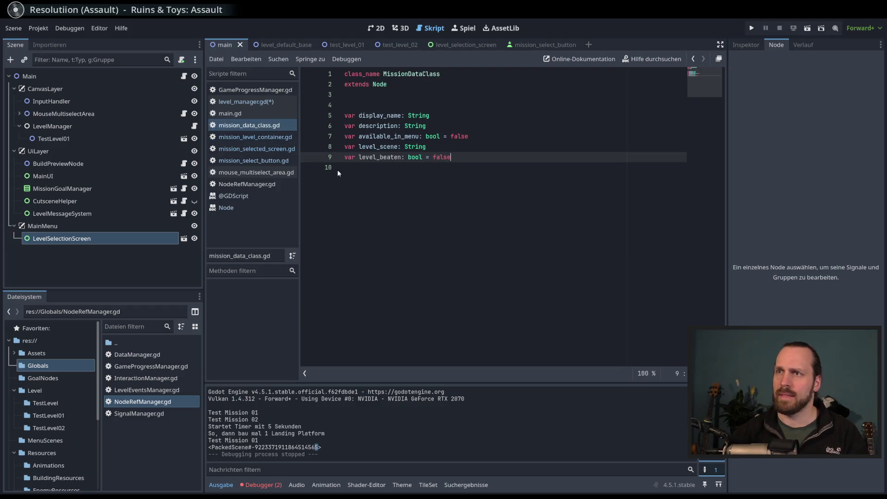
Step: Inspect GameProgressManager.gd's test_mission_01 level_scene uid:// path on line 28
click(247, 89)
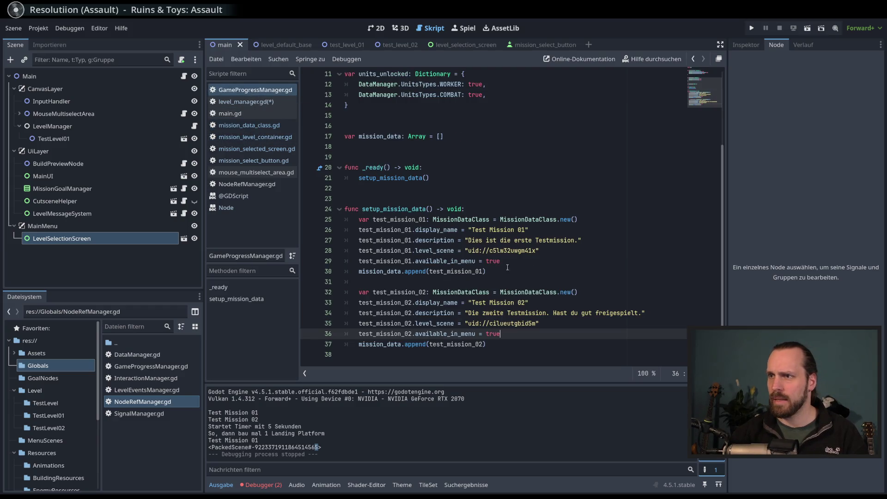
double_click(512, 251)
drag(465, 250, 517, 251)
click(462, 251)
double_click(430, 251)
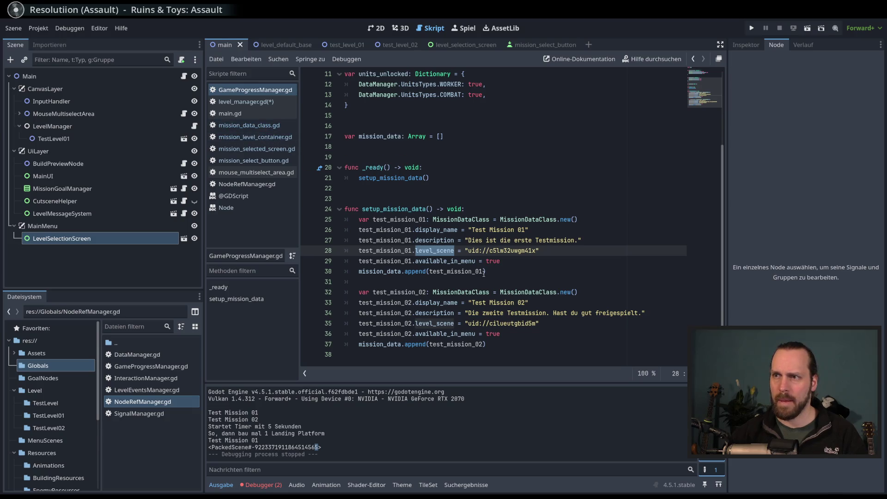
double_click(395, 254)
double_click(443, 253)
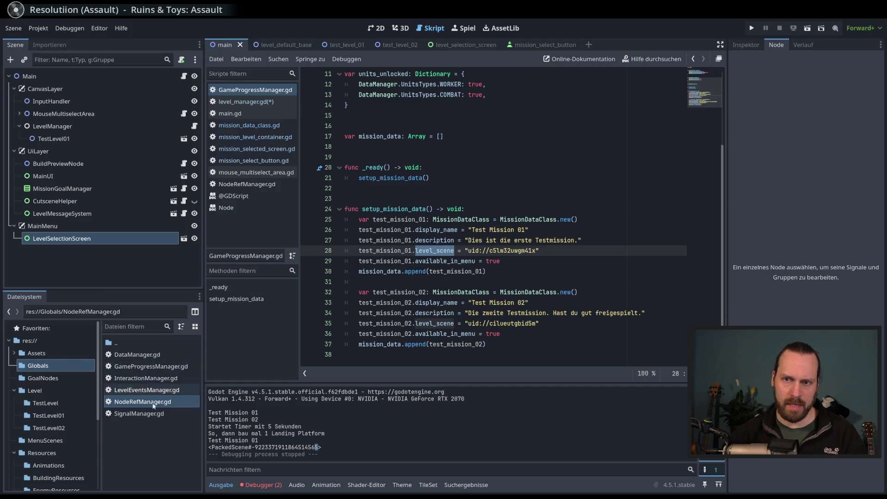
click(557, 248)
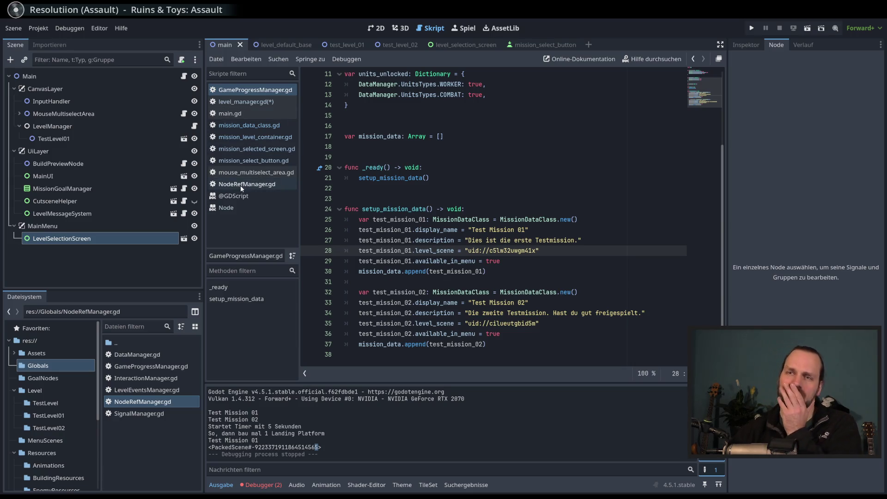
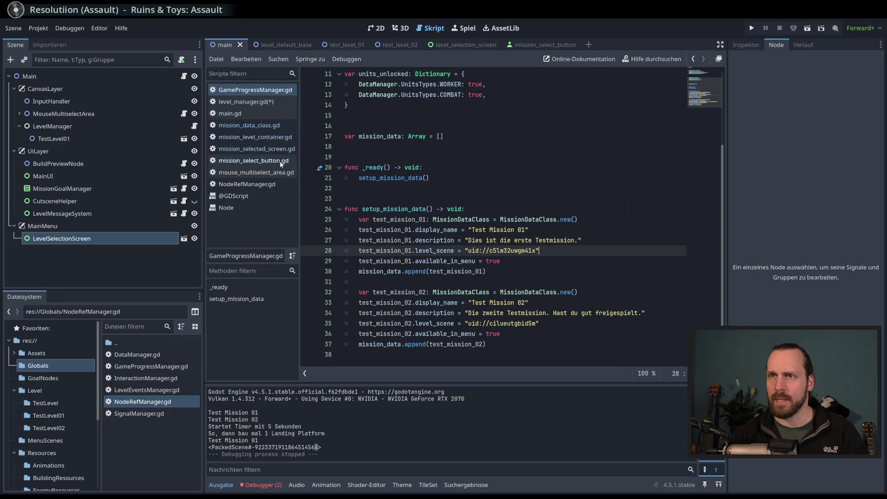
Step: In level_manager.gd, annotate the level variable as a PackedScene
click(250, 102)
click(391, 211)
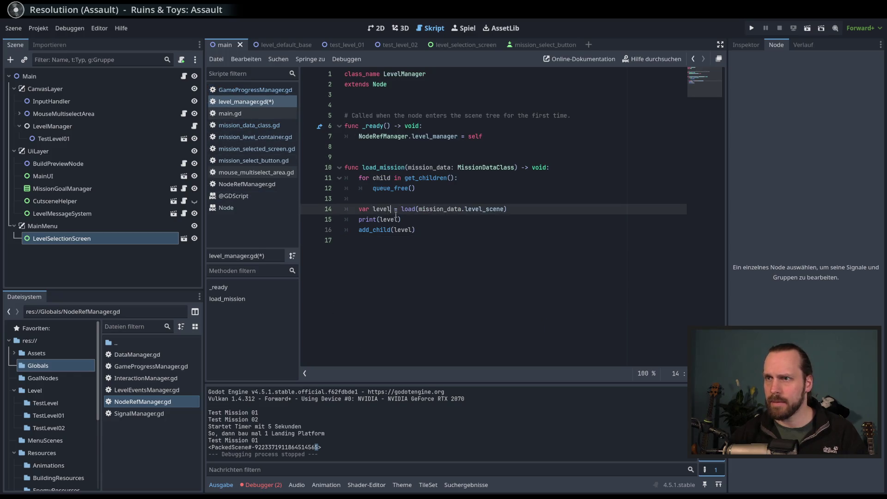
text(Packe)
key(BackSpace)
key(BackSpace)
key(BackSpace)
text(: Pack)
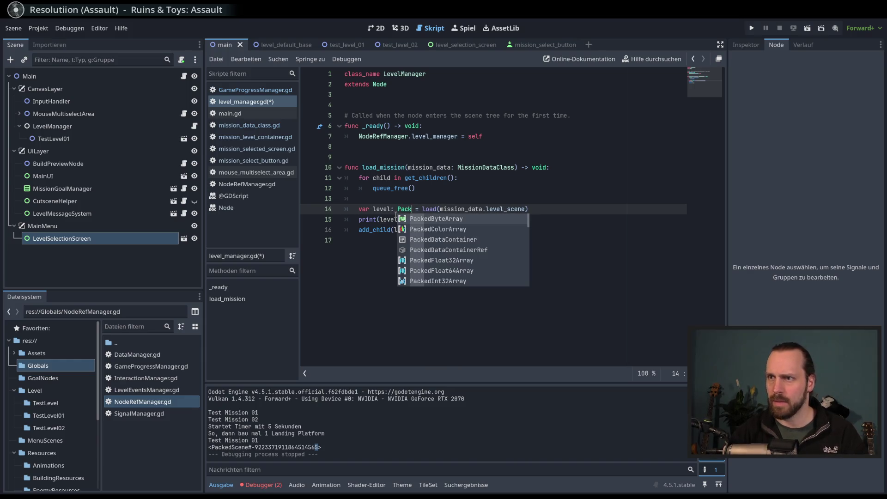
text(edSc)
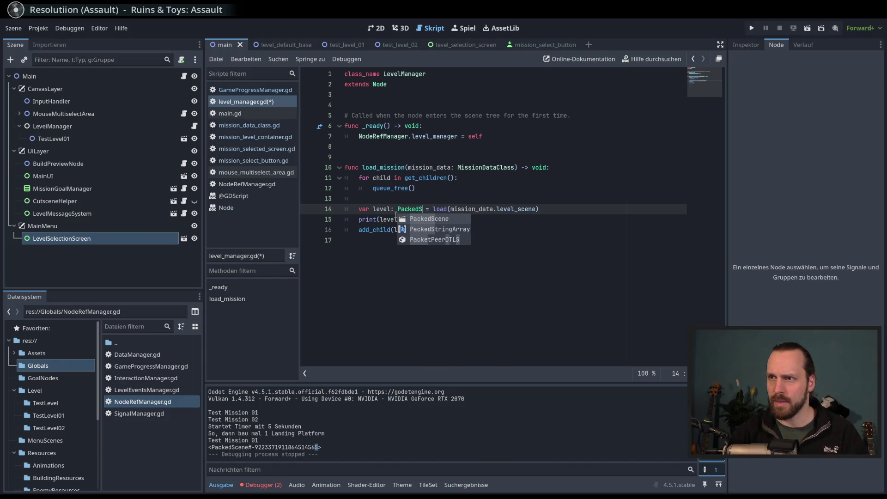
key(Return)
Step: Add the line var new_level = level.instantiate() below the load line
click(574, 208)
key(Return)
text(level.inst)
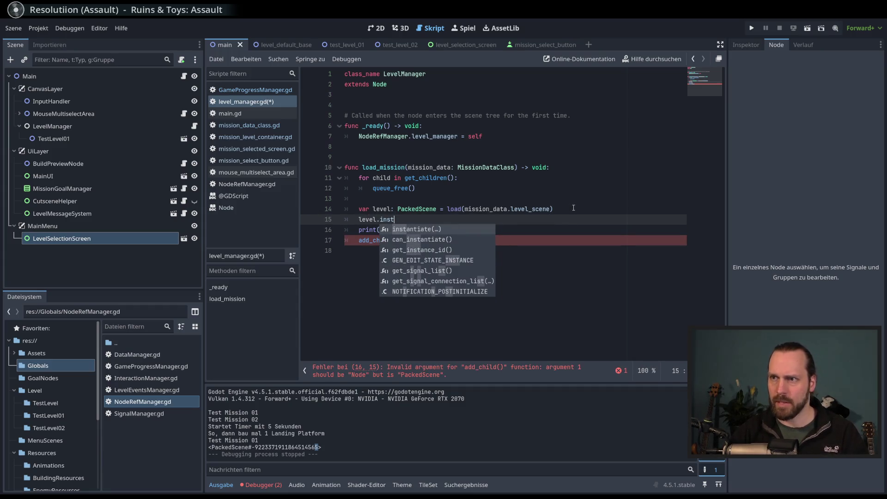
key(shift+Home)
text(var new_ev)
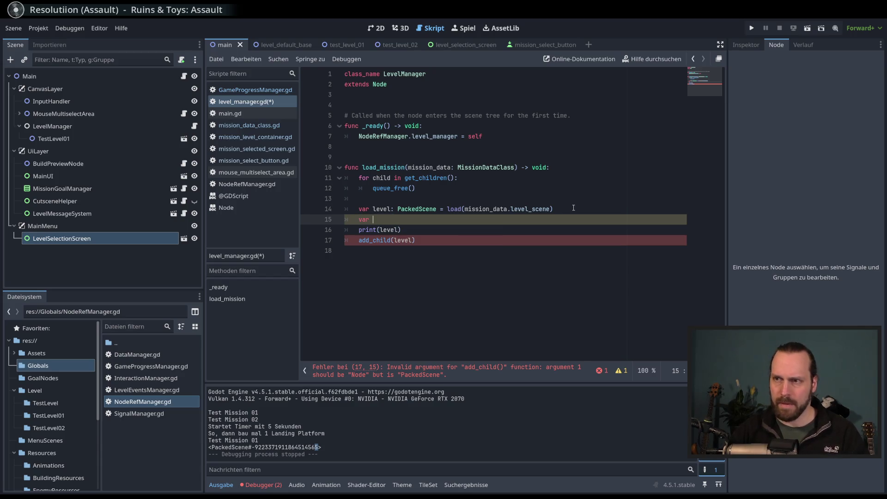
key(BackSpace)
key(BackSpace)
text(level = )
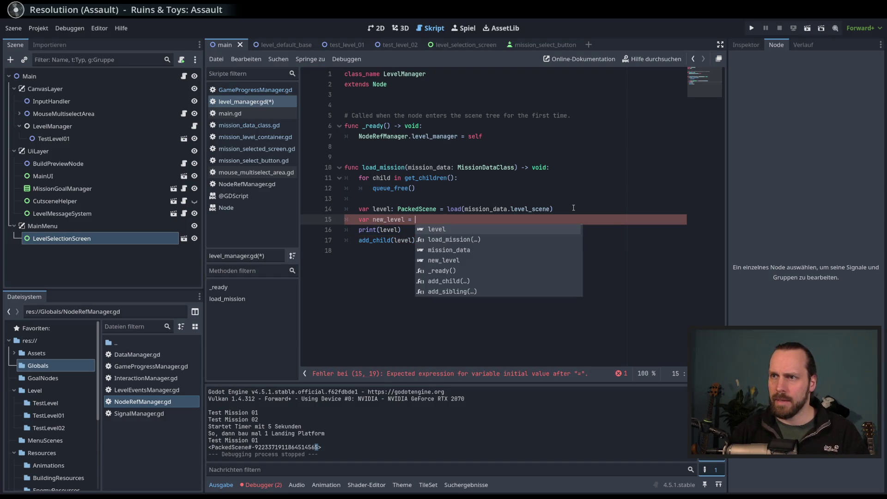
text(level.inst)
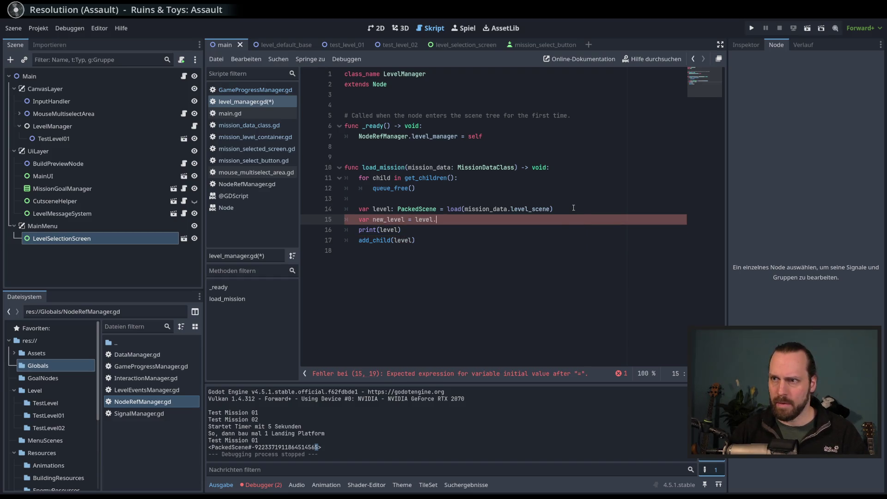
key(Return)
key(End)
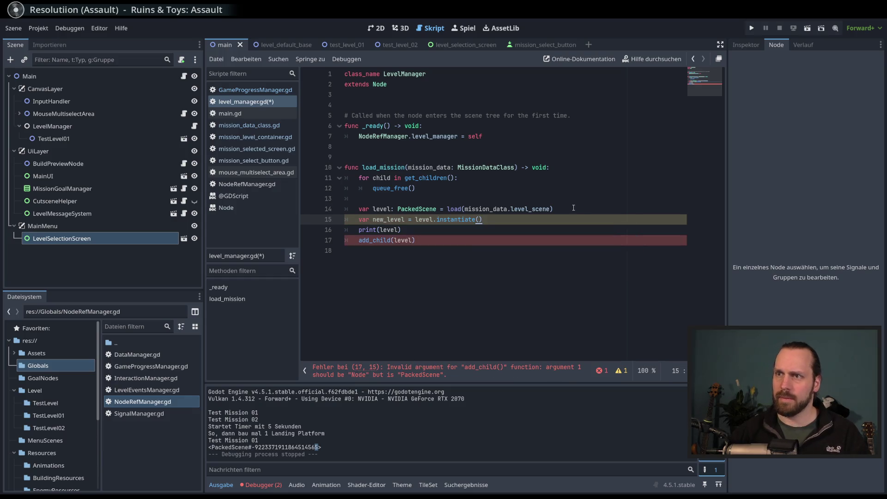
Step: Use new_level in the add_child and print calls, save, and run the game
click(395, 240)
text(new_)
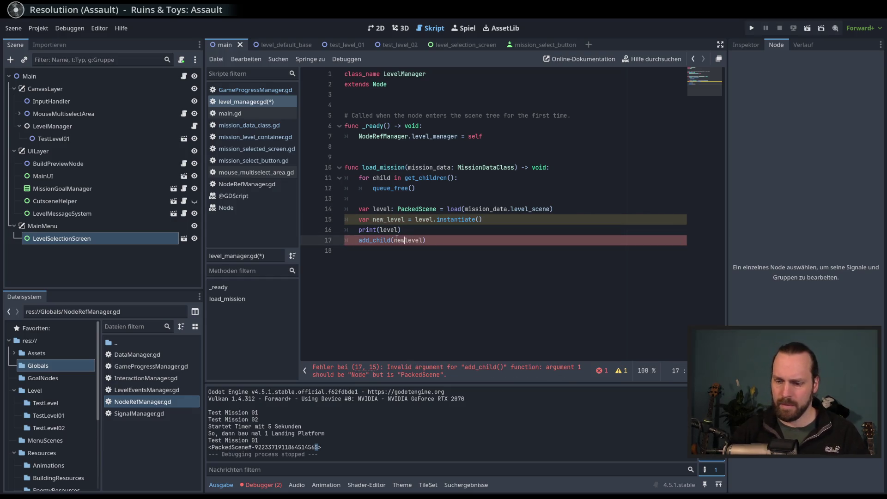
key(End)
key(ctrl+s)
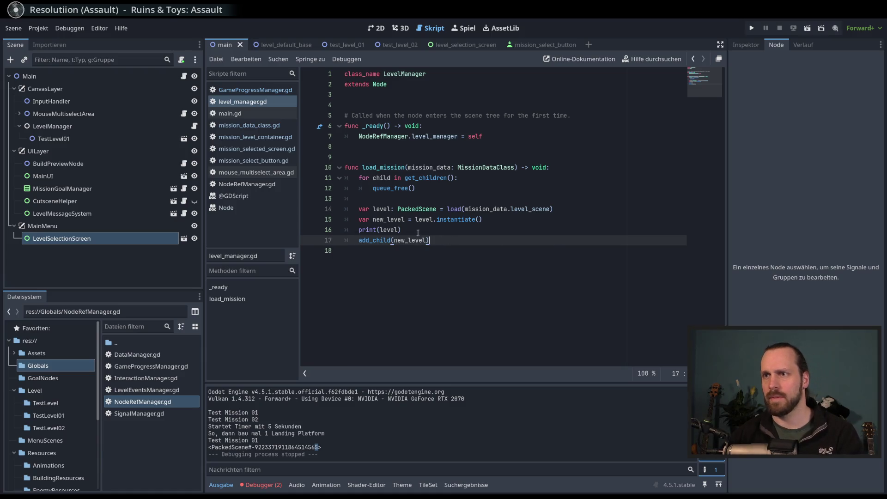
double_click(390, 219)
key(ctrl+c)
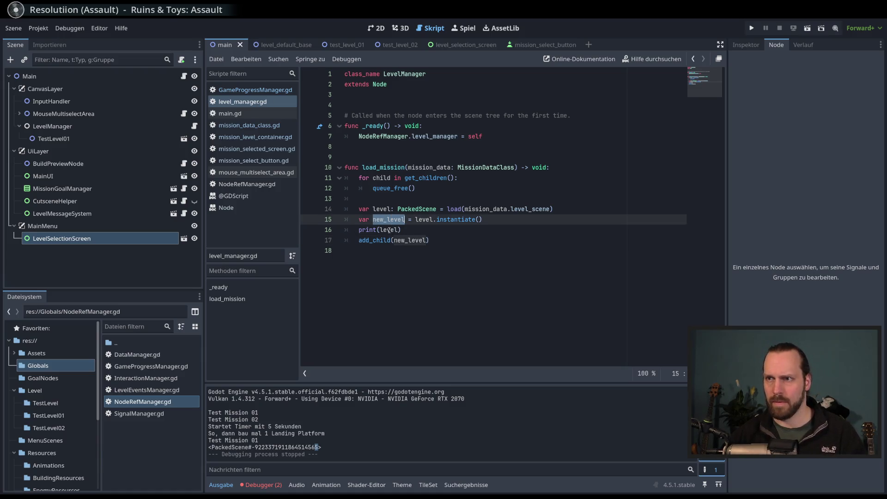
double_click(390, 230)
key(ctrl+v)
click(459, 239)
key(F5)
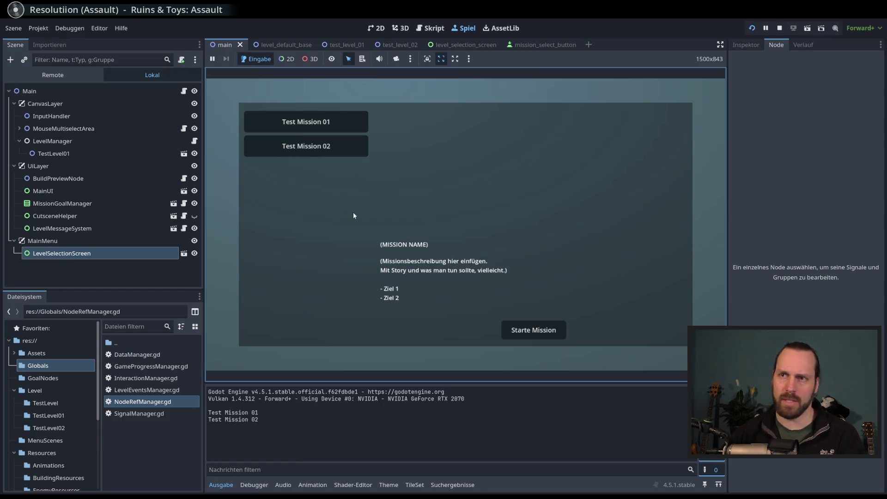
Step: Start Test Mission 01 in the running game
click(306, 146)
click(309, 125)
click(534, 326)
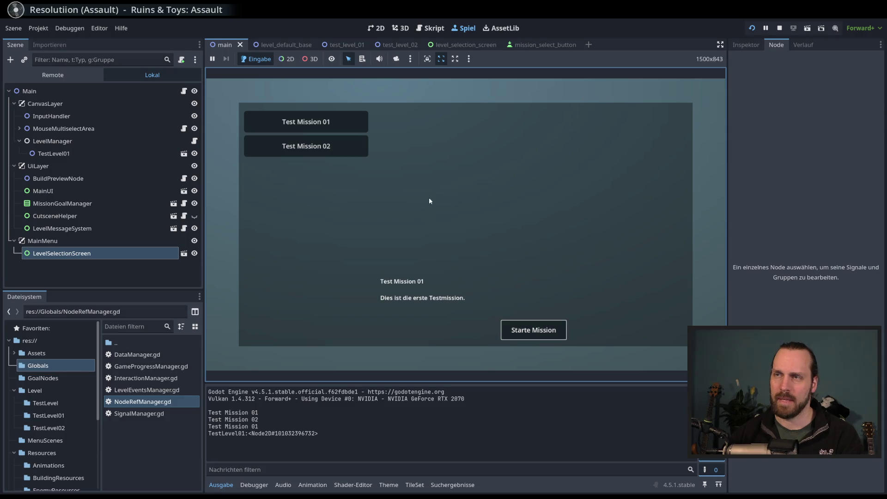
Step: Expand Main and CanvasLayer in the Remote scene tree, then stop and relaunch the game
click(62, 75)
click(14, 179)
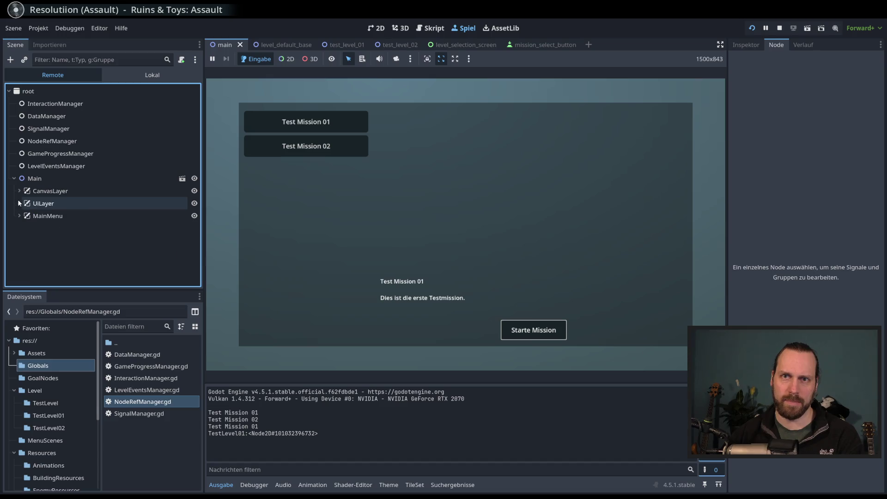
click(19, 191)
click(26, 215)
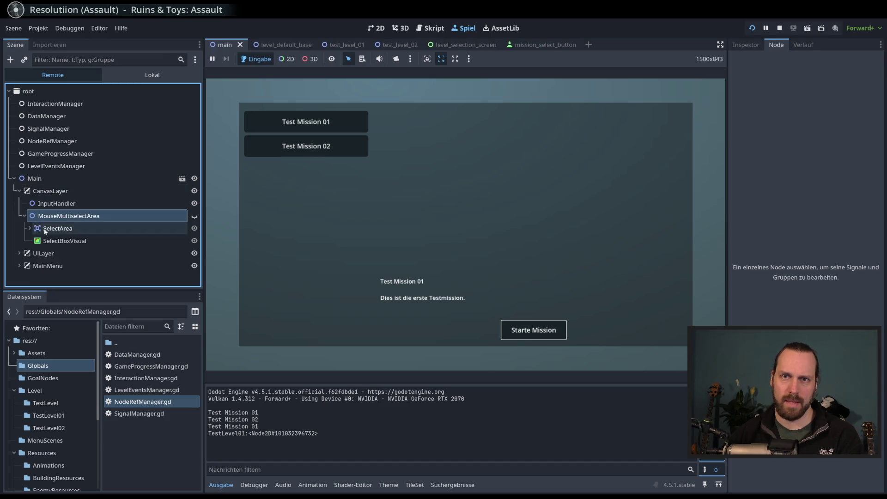
click(24, 216)
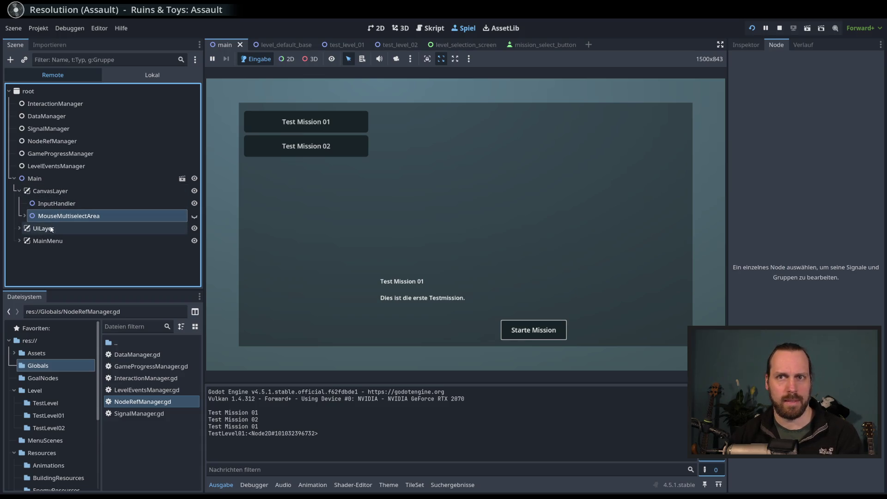
click(46, 191)
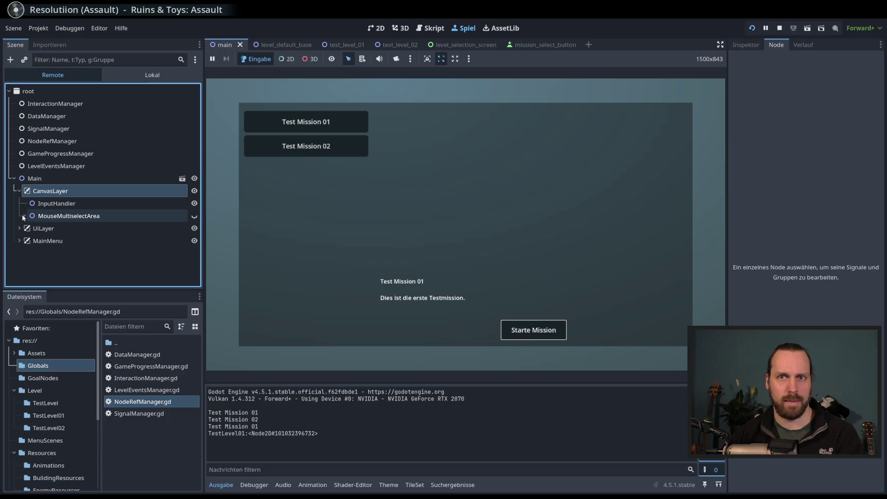
key(F8)
key(F5)
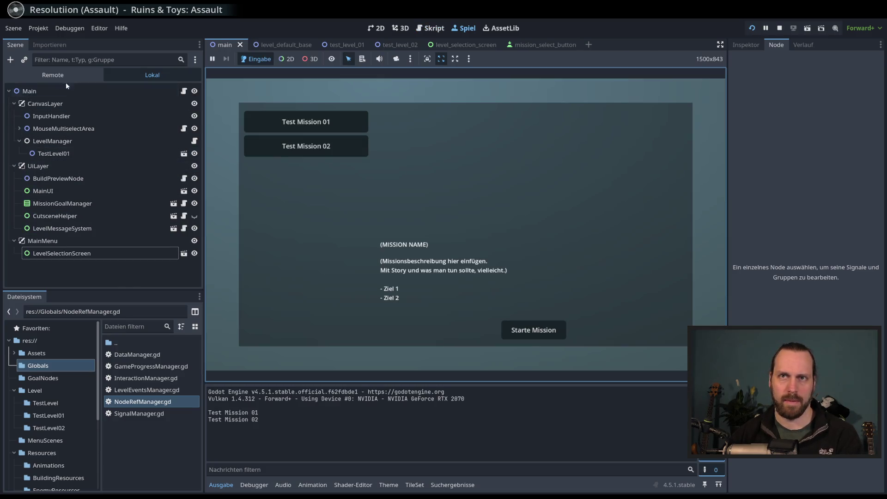
Step: Expand LevelManager in the Remote tree, start Test Mission 01, then stop the game
click(66, 81)
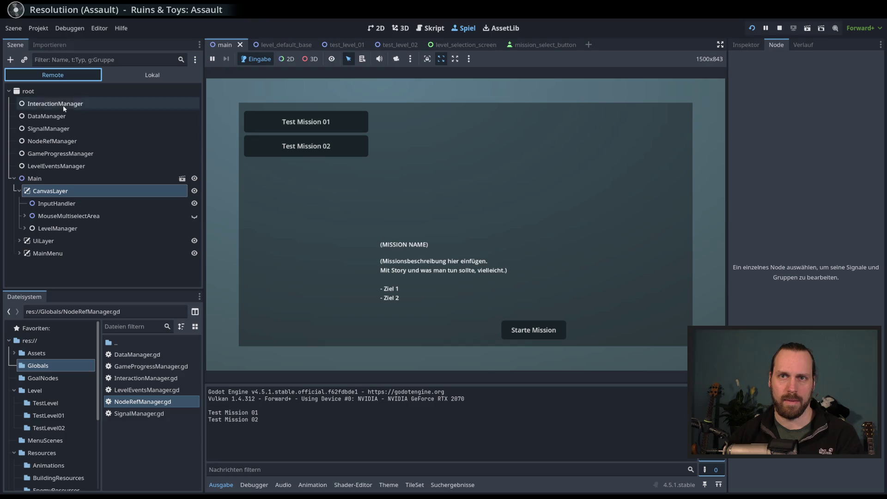
click(25, 229)
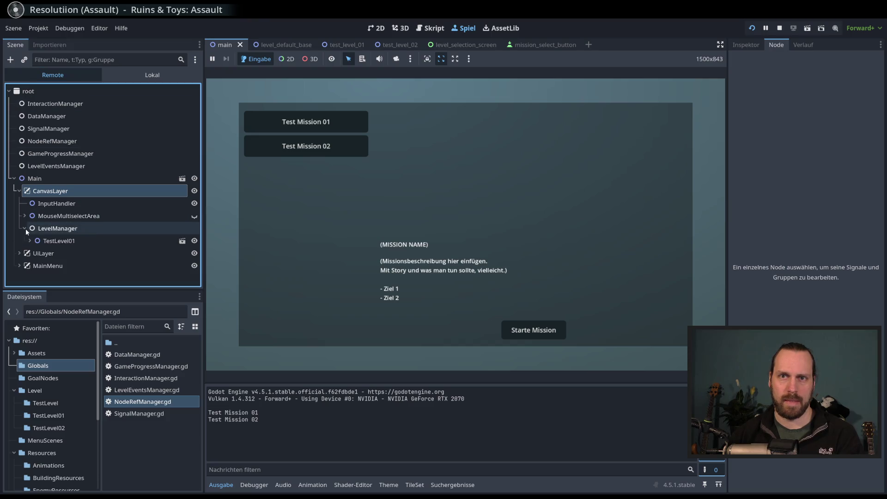
click(56, 229)
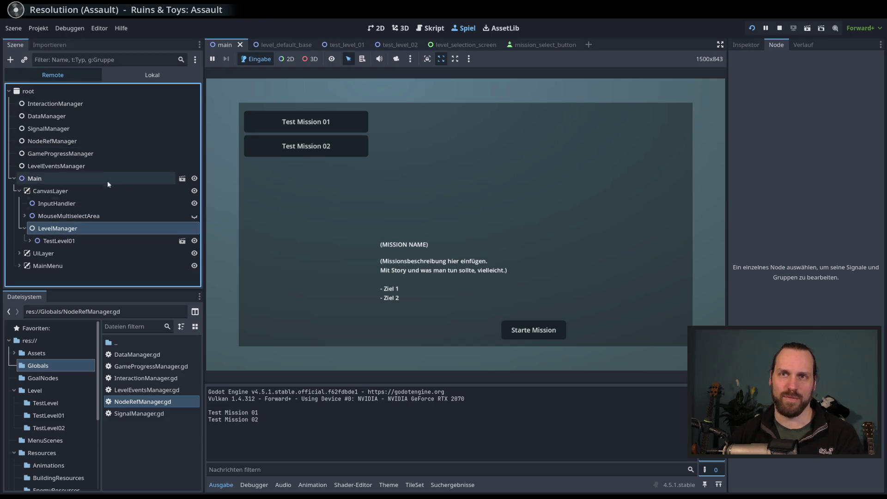
click(319, 123)
click(544, 332)
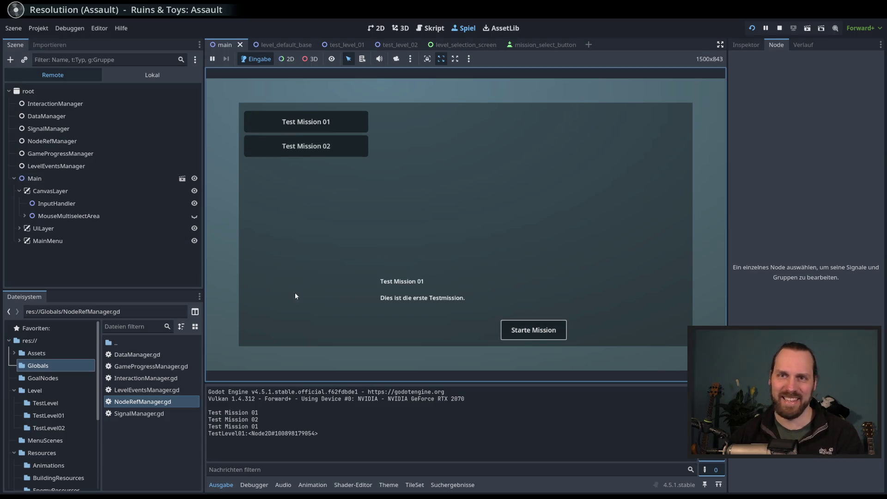
key(F8)
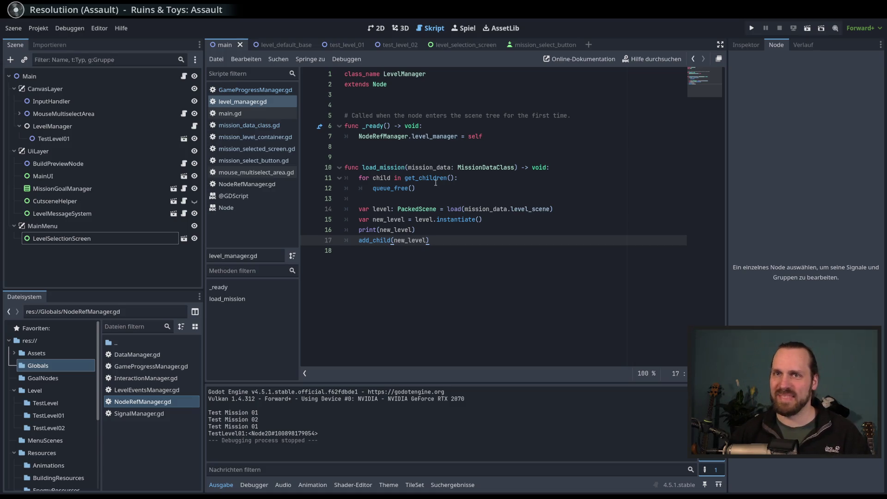
Step: Select LevelManager and TestLevel01 in the Scene dock and highlight the child-freeing for-loop
click(60, 128)
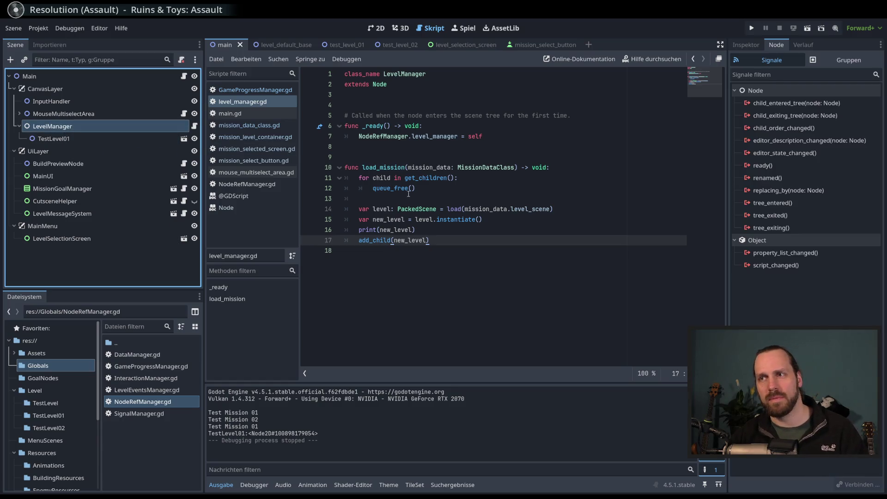
double_click(393, 180)
click(104, 128)
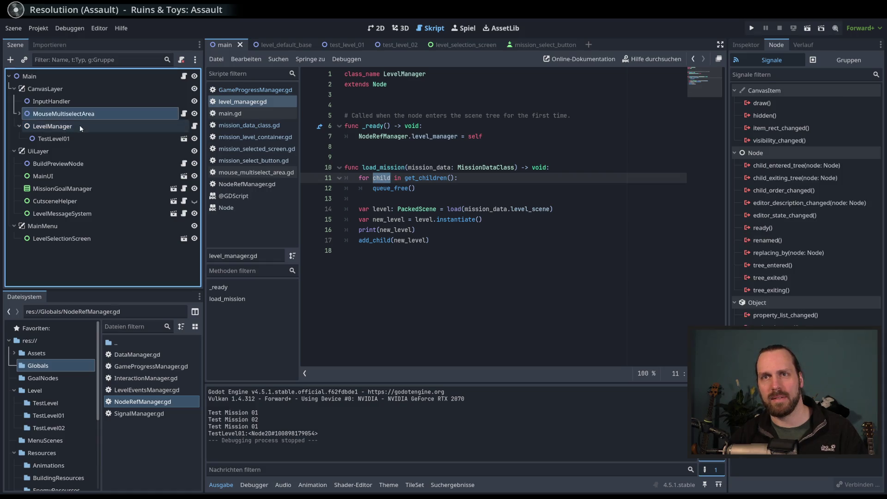
click(82, 138)
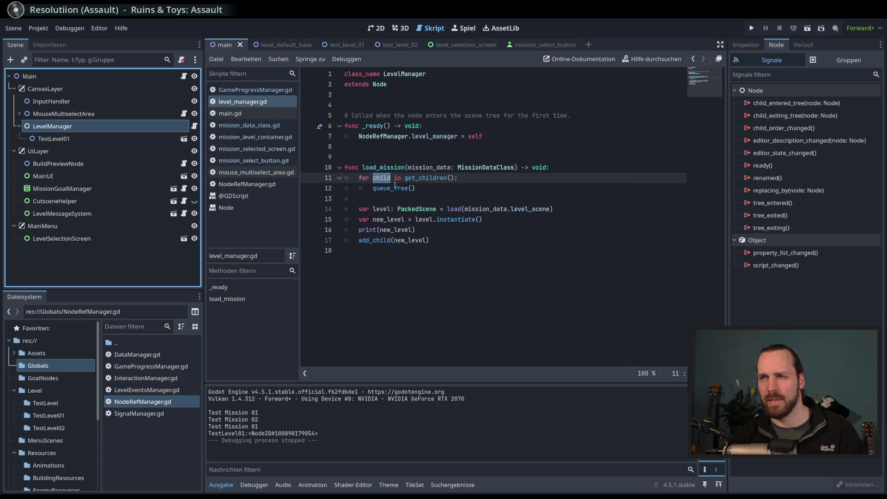
mouse_move(405, 178)
mouse_down()
mouse_move(412, 190)
mouse_move(402, 190)
mouse_up()
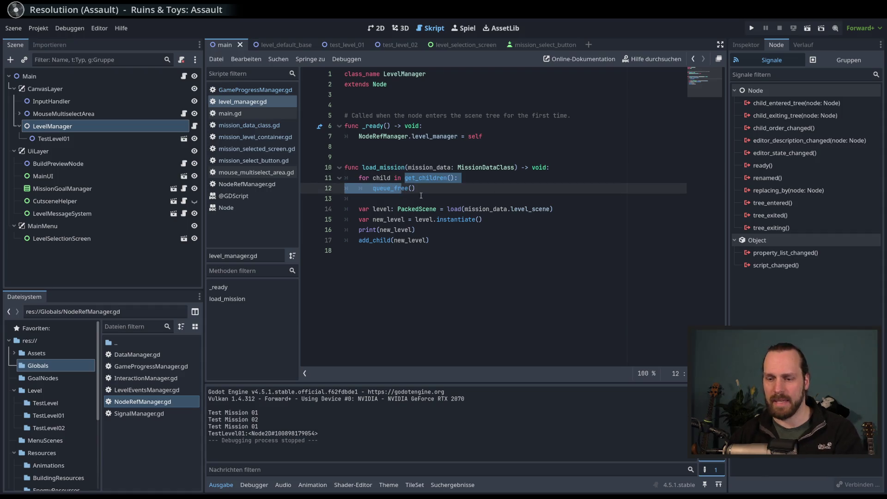
Step: Comment out lines 11–12, run Test Mission 01, inspect TestLevel01 remotely, then stop
key(ctrl+k)
key(F5)
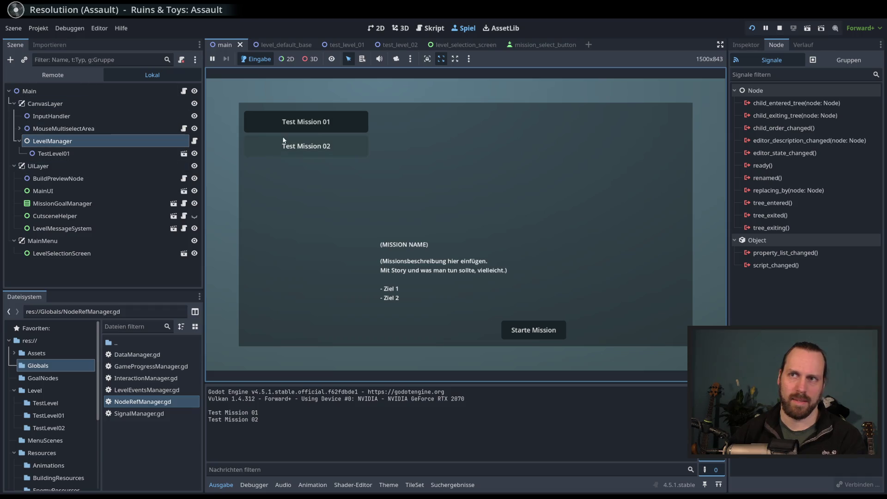
click(283, 123)
click(531, 330)
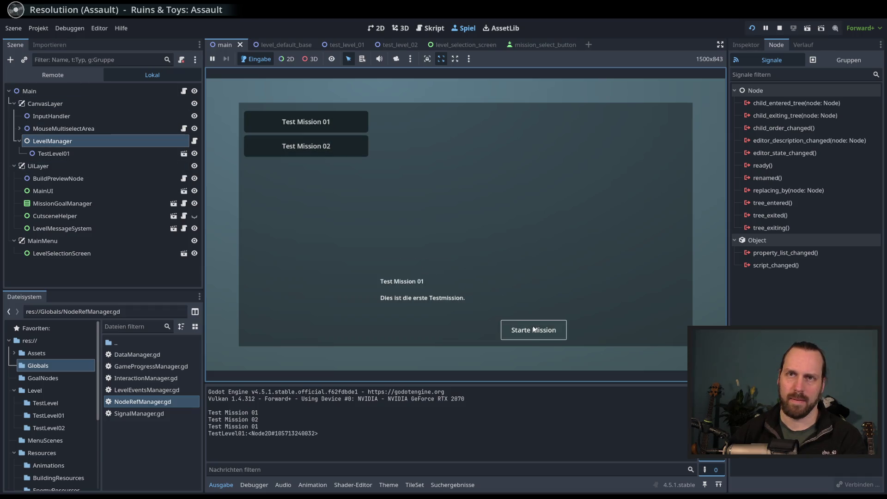
click(69, 75)
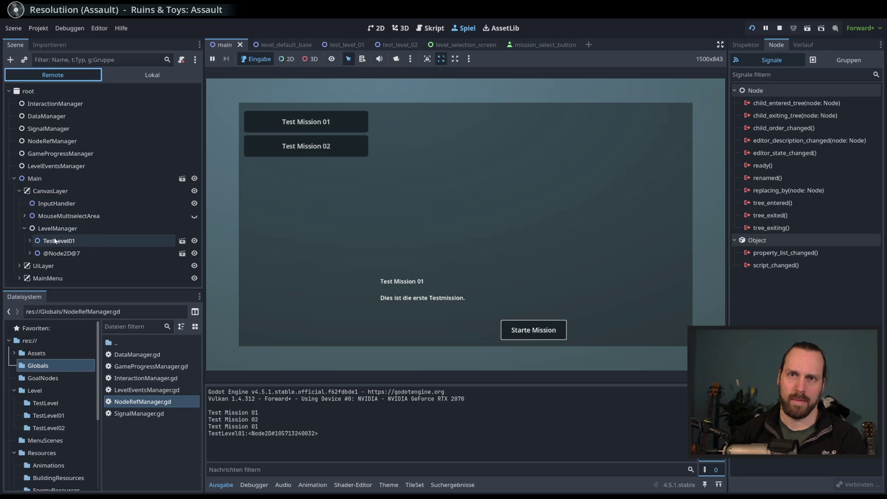
click(74, 241)
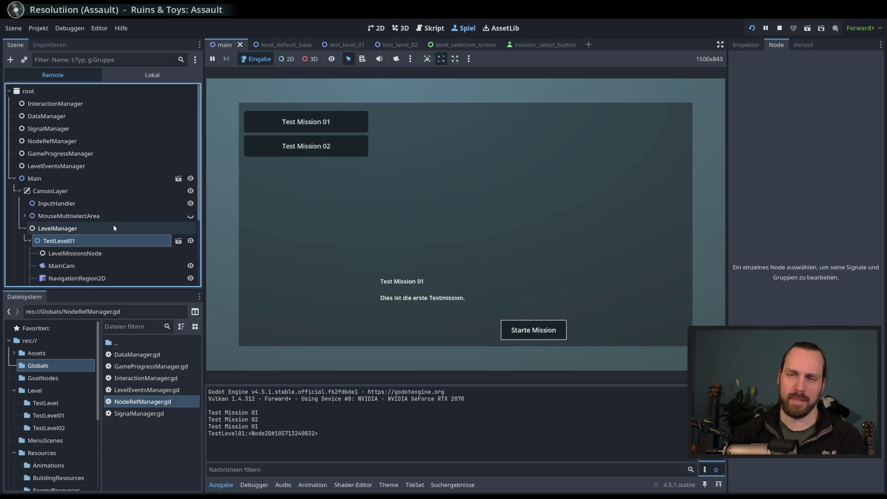
key(F8)
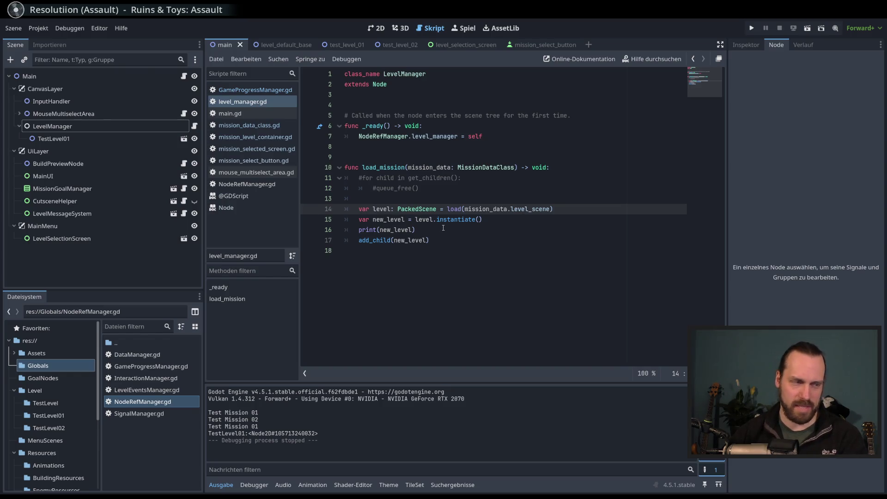
Step: Uncomment the child-freeing loop on lines 11–12
drag(408, 178, 409, 188)
key(ctrl+k)
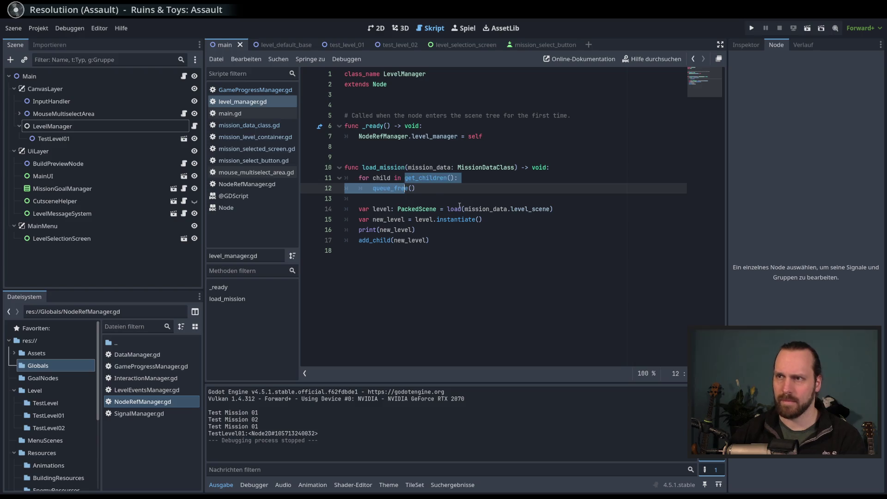
key(Up)
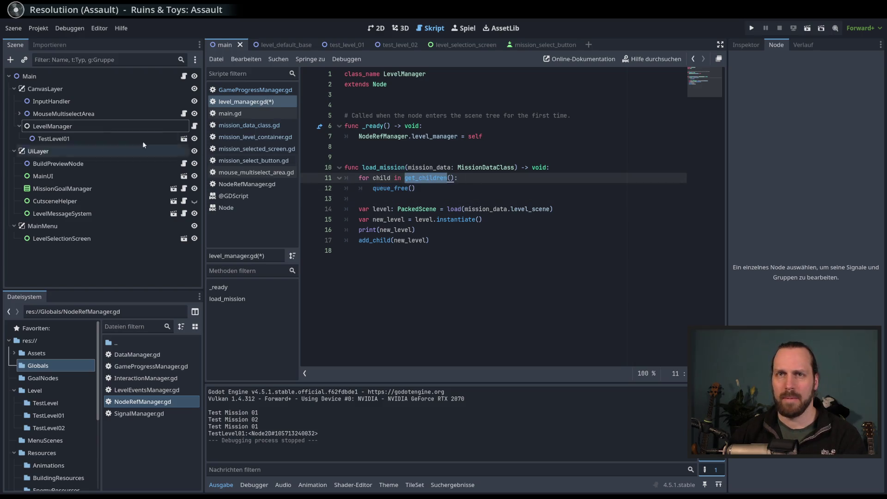
Step: Set a breakpoint on the queue_free line 12 and launch the game
click(157, 126)
click(194, 128)
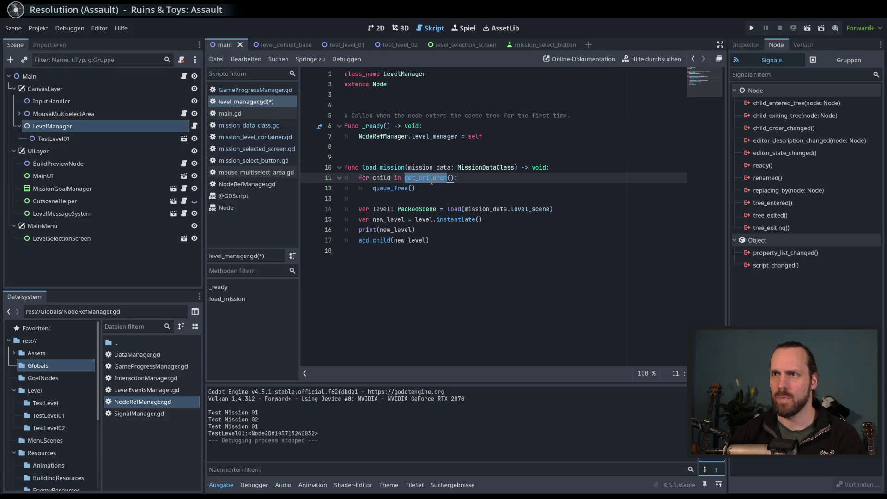
mouse_move(446, 179)
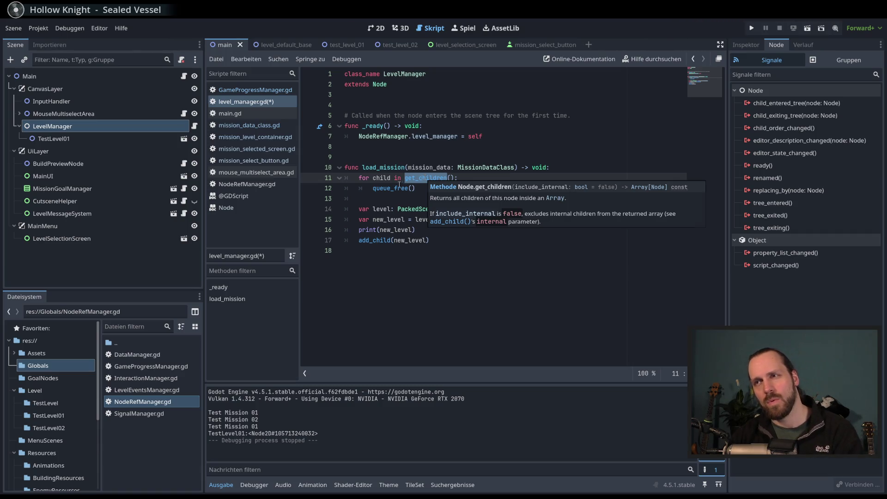
click(394, 188)
shift+click(317, 192)
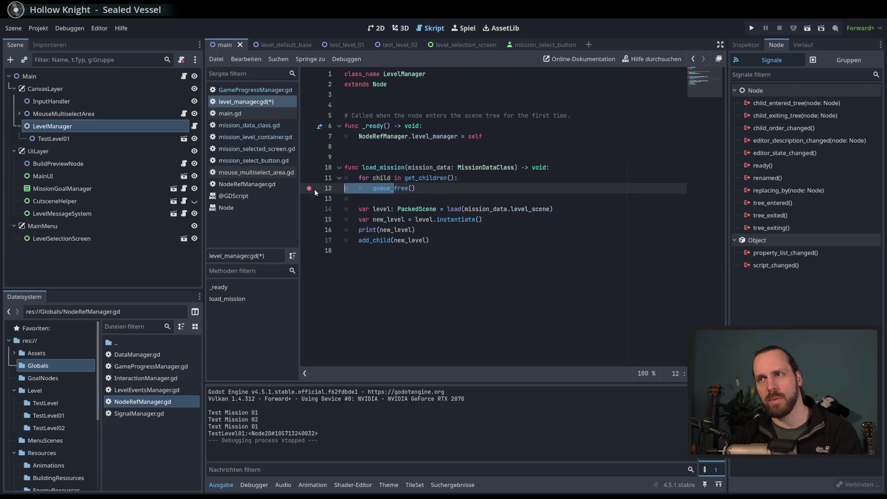
key(F5)
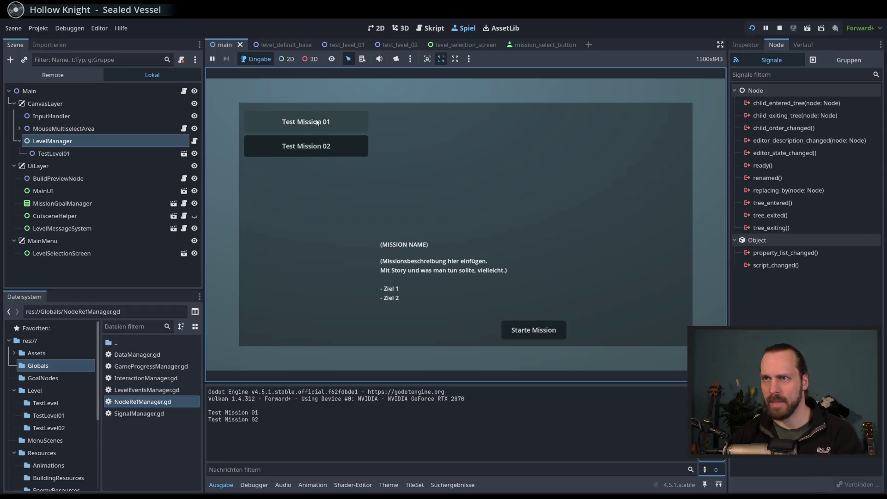
Step: Select and start Test Mission 01 in the running game
click(313, 125)
click(68, 74)
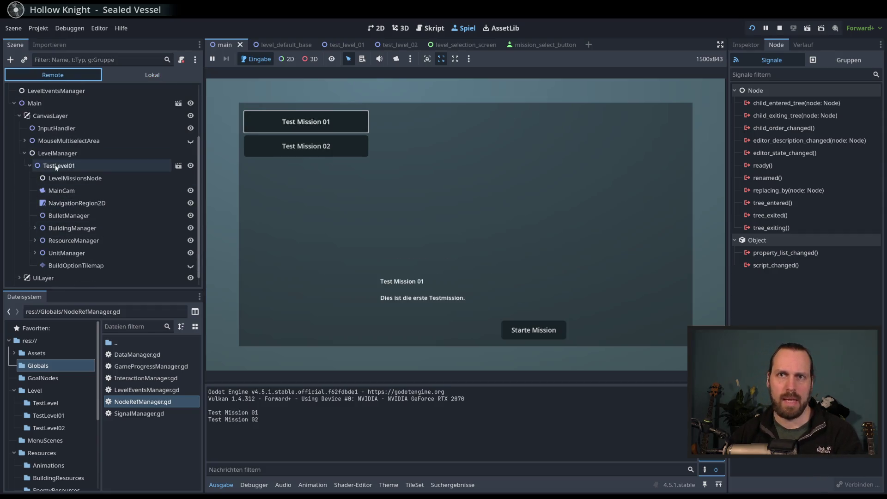
click(536, 331)
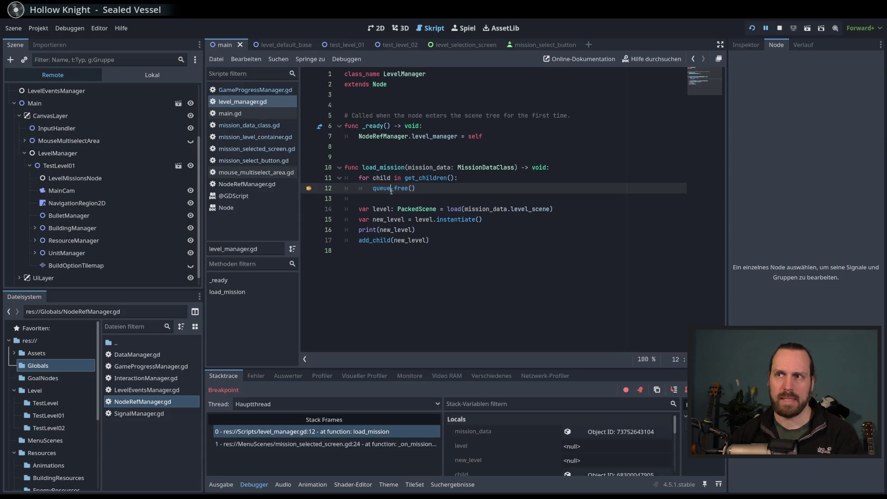
Step: Add a breakpoint on line 14, continue past both breakpoints, inspect the Remote tree, then stop
click(306, 210)
key(F12)
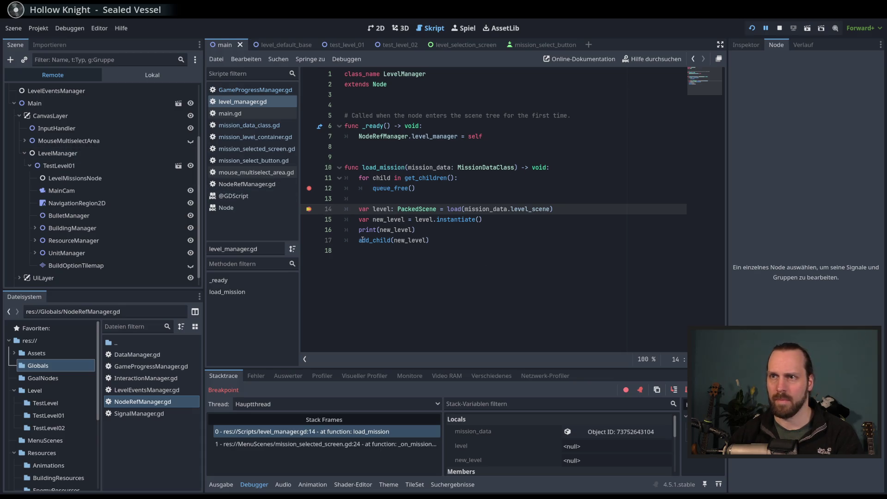
key(F12)
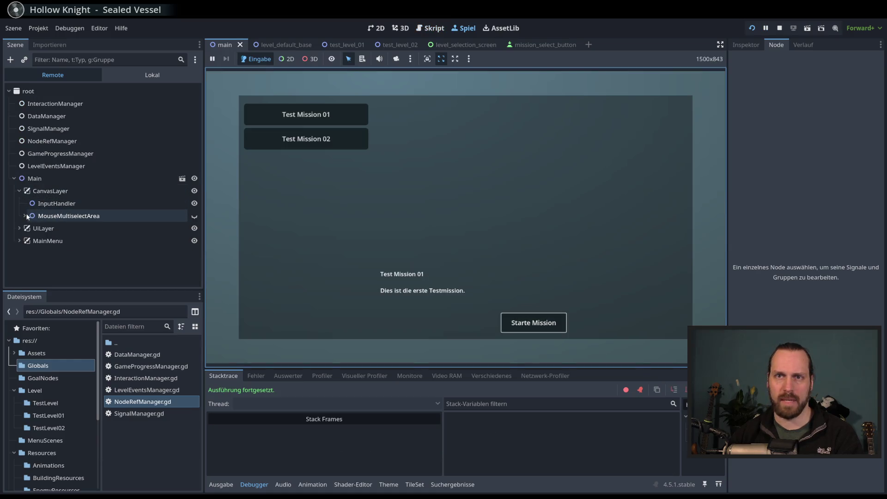
click(43, 228)
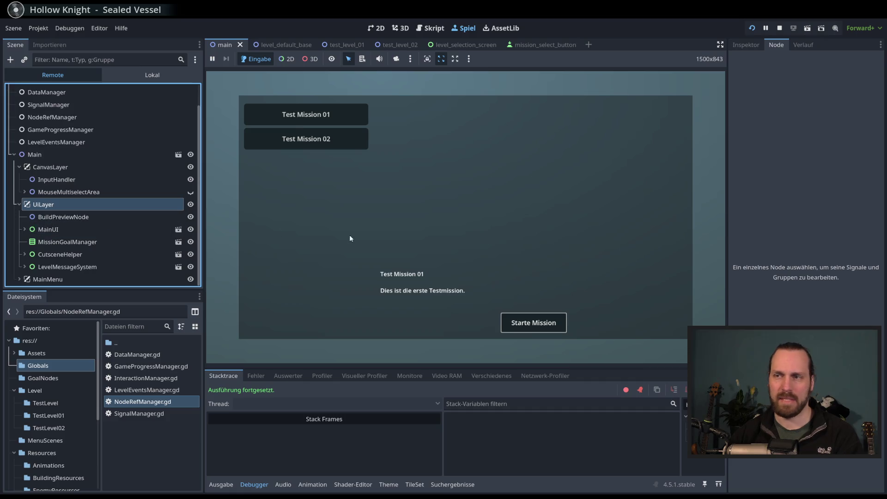
key(F8)
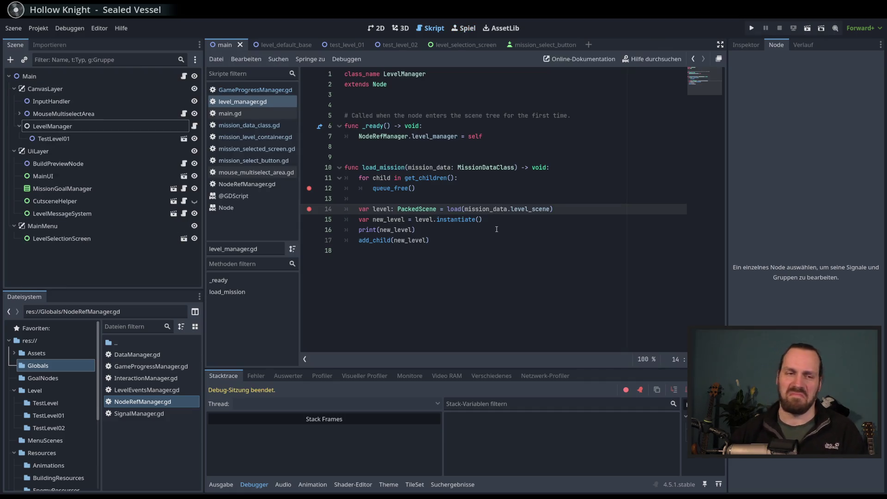
Step: Remove the breakpoints, delete the extra trailing blank lines, and save level_manager.gd
click(512, 276)
click(310, 189)
click(462, 240)
key(Return)
key(Return)
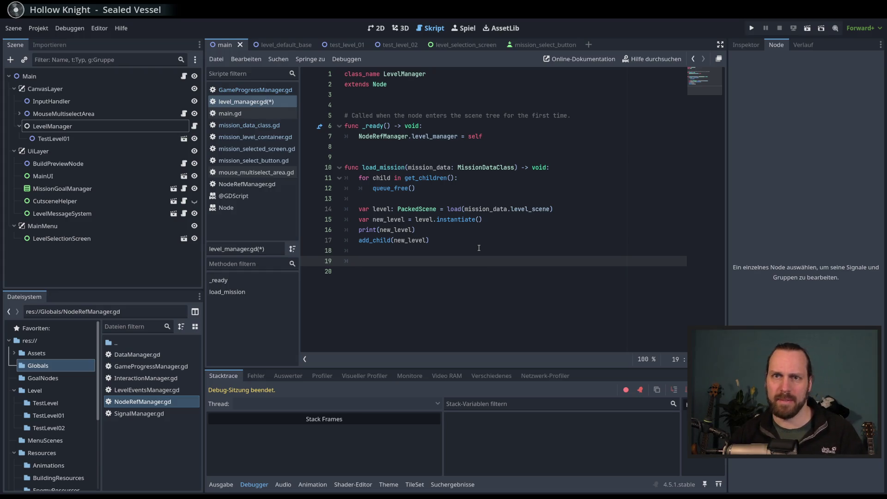
click(258, 104)
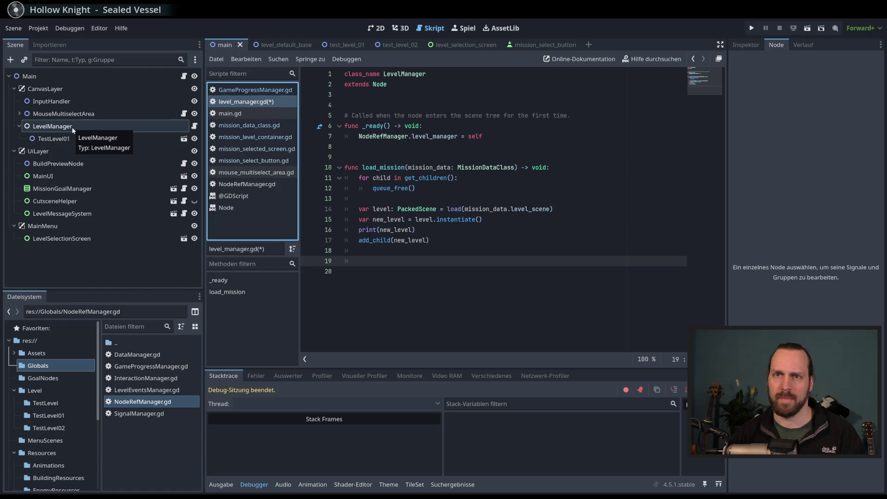
drag(446, 272, 450, 245)
key(BackSpace)
key(ctrl+s)
Step: Save the script again after add_child(new_level) and relaunch the game
click(508, 220)
click(522, 242)
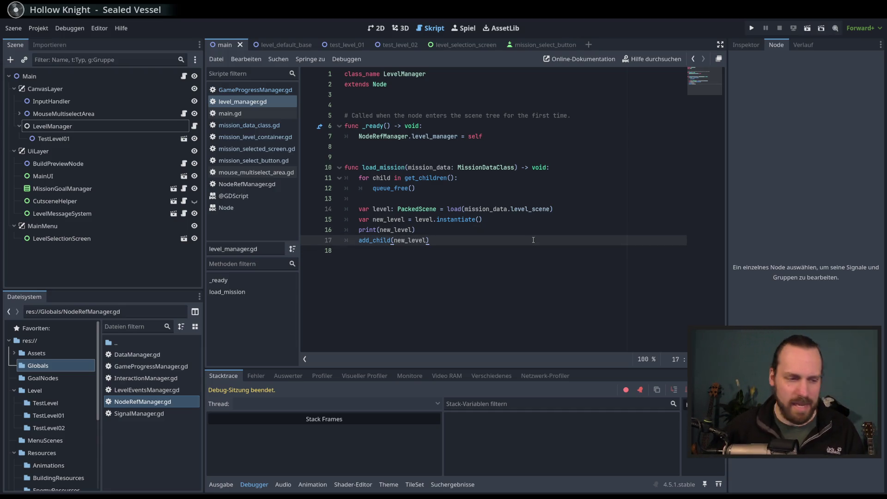
key(ctrl+s)
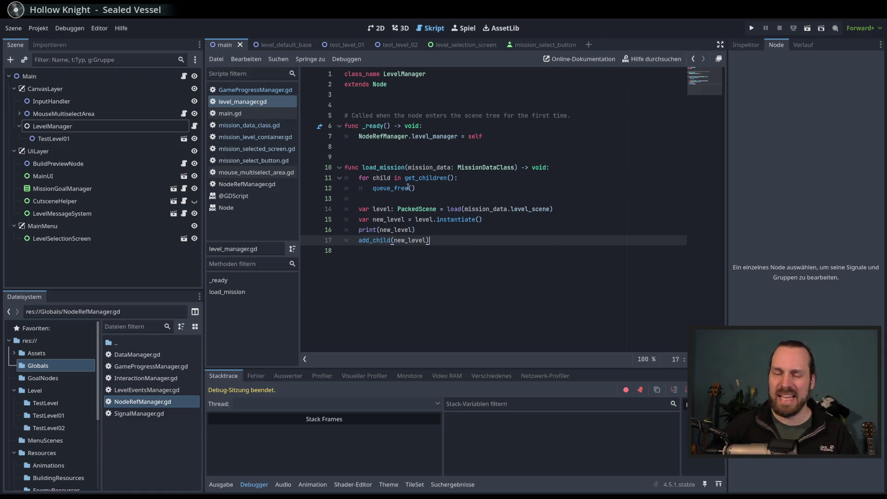
key(F5)
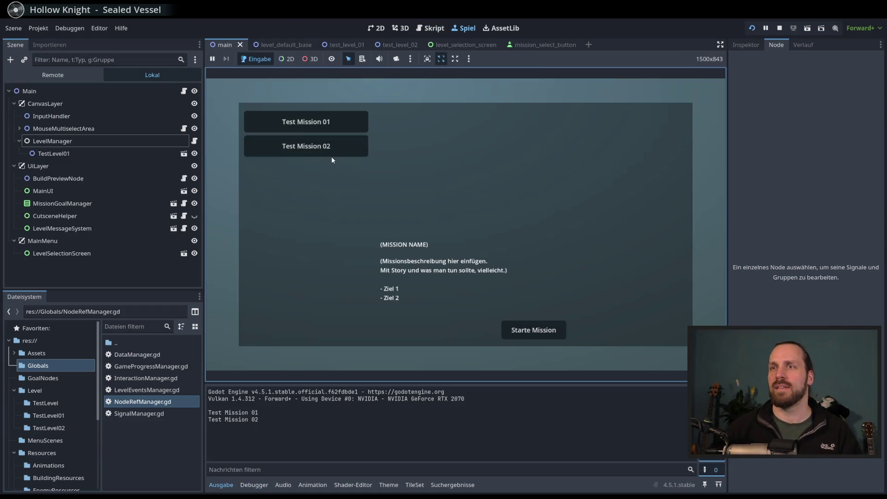
Step: Start Test Mission 02, then stop the game after its timer and landing-platform messages appear
click(333, 153)
click(335, 127)
click(336, 148)
key(Up)
click(322, 145)
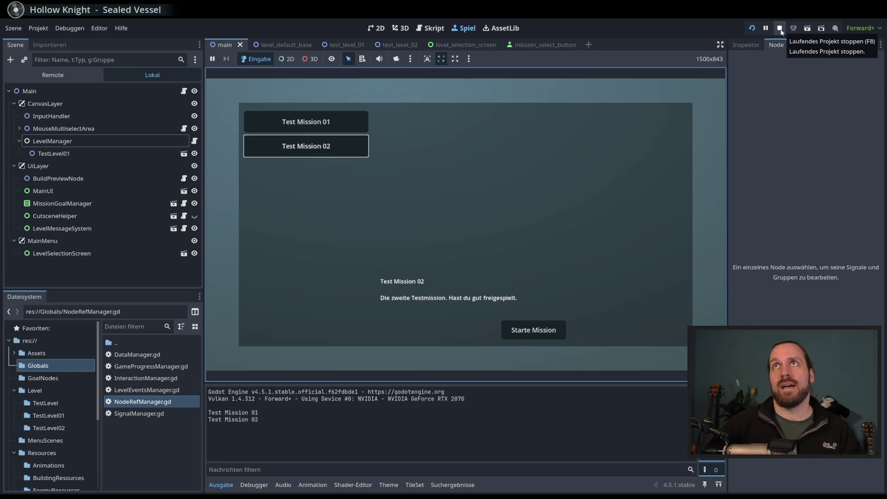
key(Return)
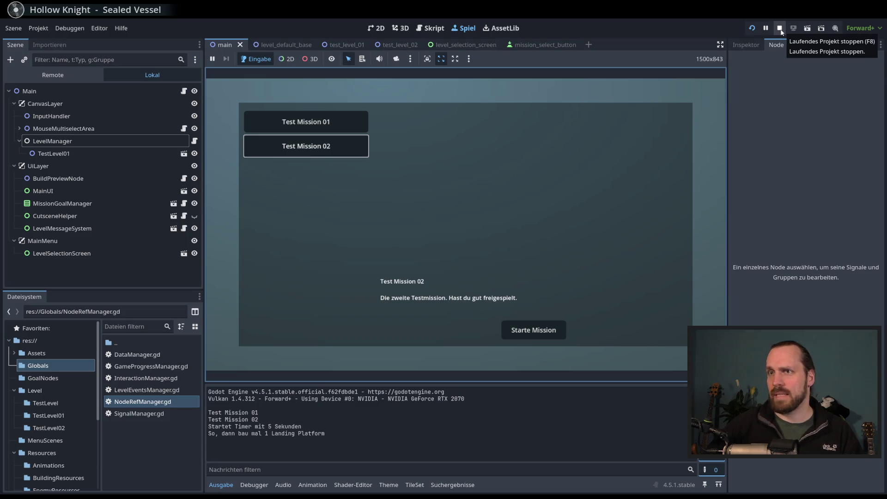
click(781, 30)
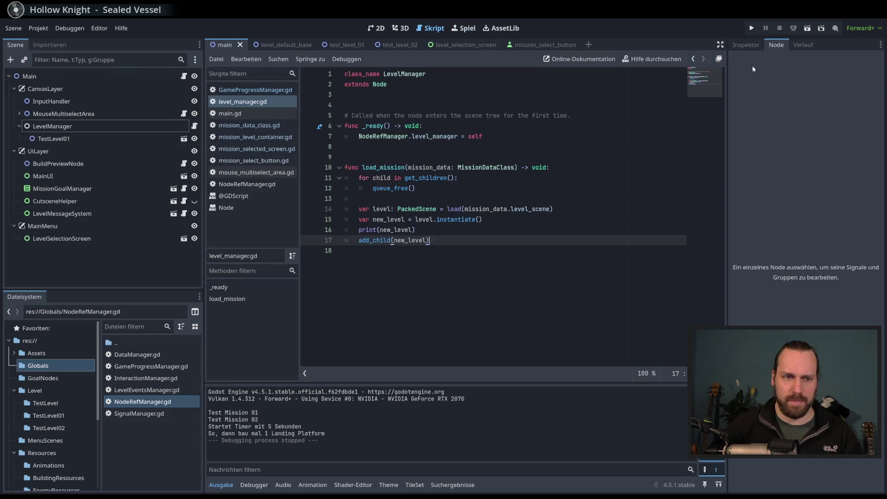
click(566, 242)
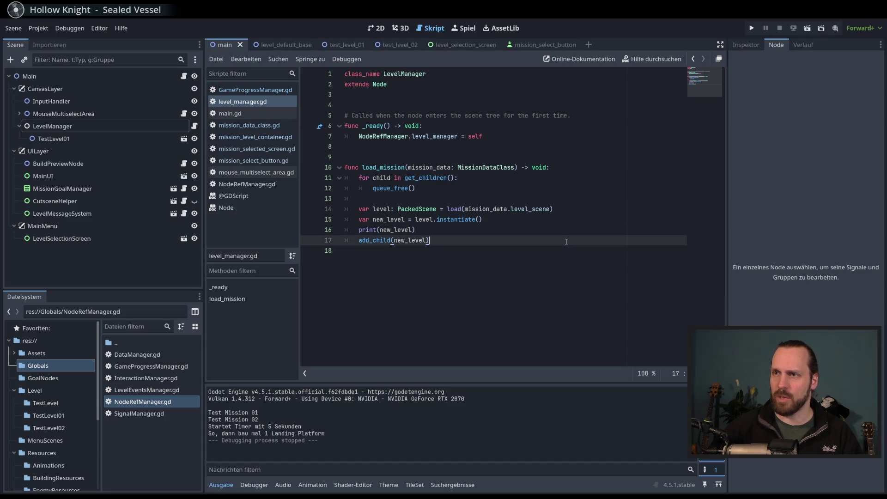